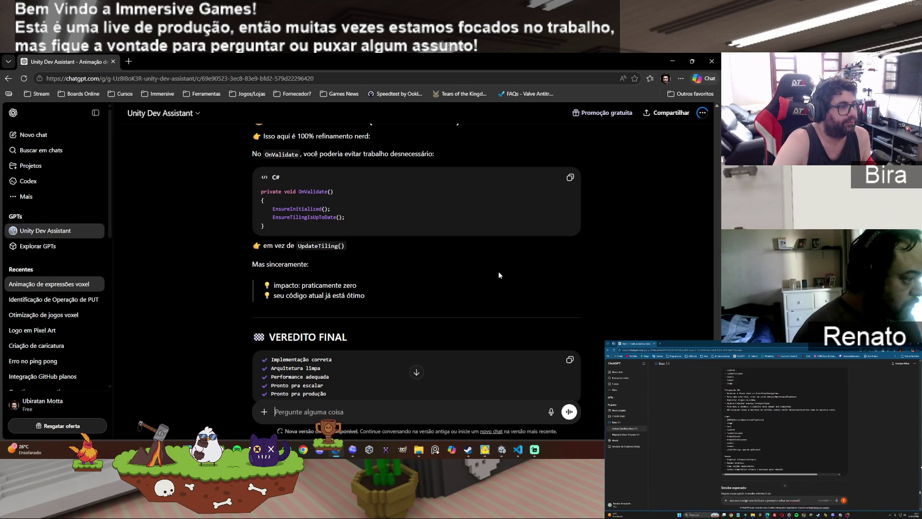
Step: Ask the assistant which object should get the FacePart script, then read its Eyes/Mouth answer
{"action": "scroll", "coordinate": [498, 273], "scroll_direction": "down", "scroll_amount": 4}
{"action": "scroll", "coordinate": [499, 275], "scroll_direction": "down", "scroll_amount": 1}
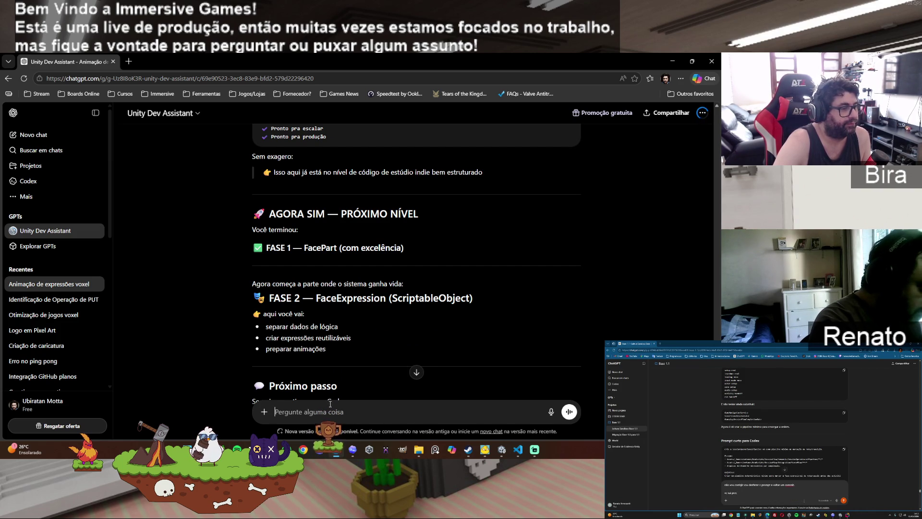
{"action": "type", "text": "antes de conti"}
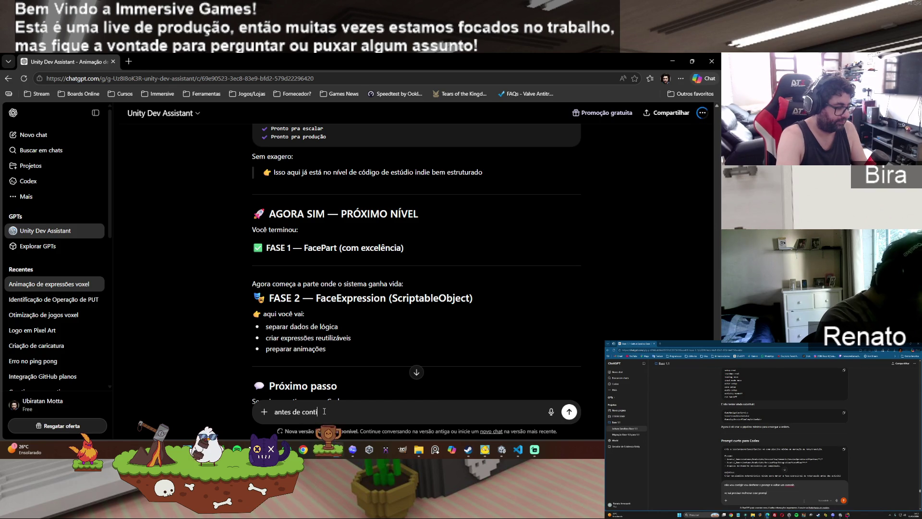
{"action": "type", "text": "ar o"}
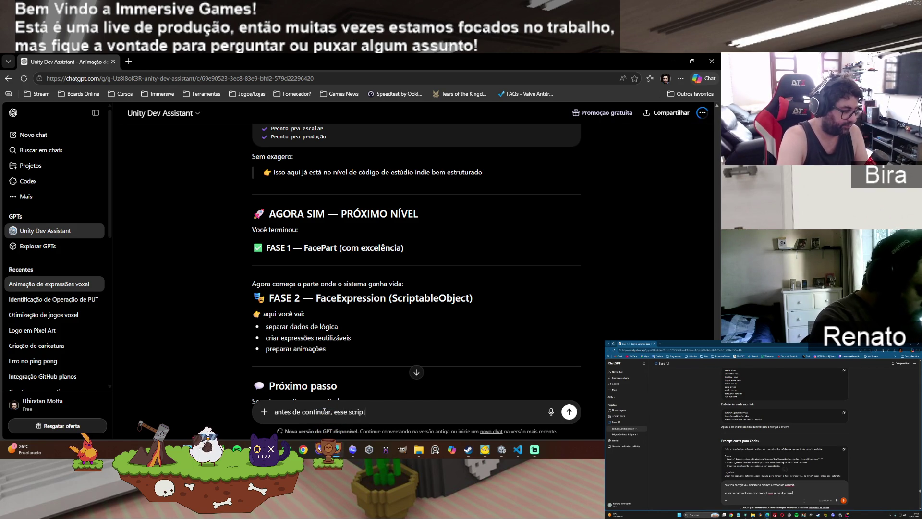
{"action": "type", "text": "o coloca"}
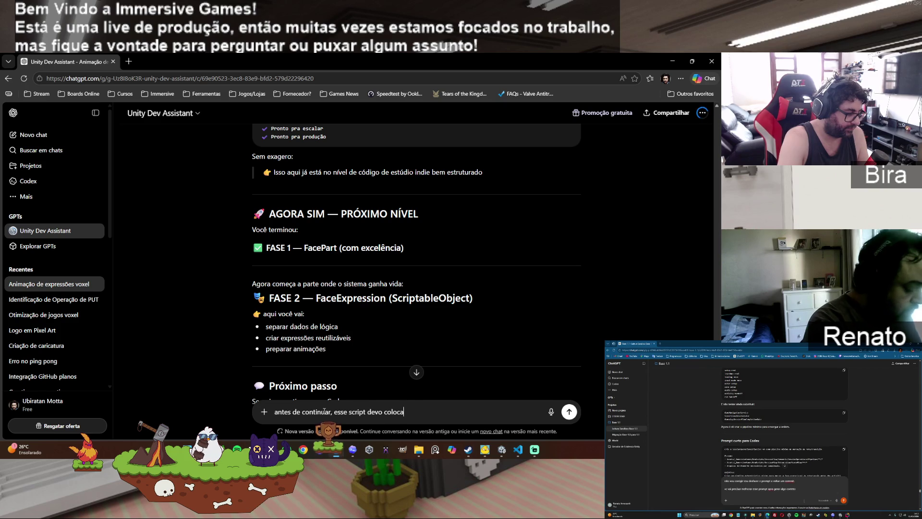
{"action": "type", "text": "r em qual obje"}
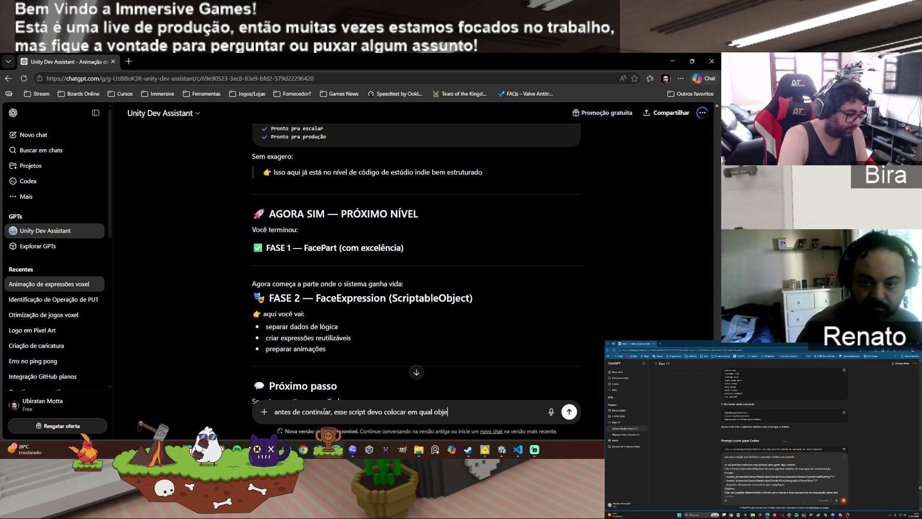
{"action": "type", "text": "to para testar"}
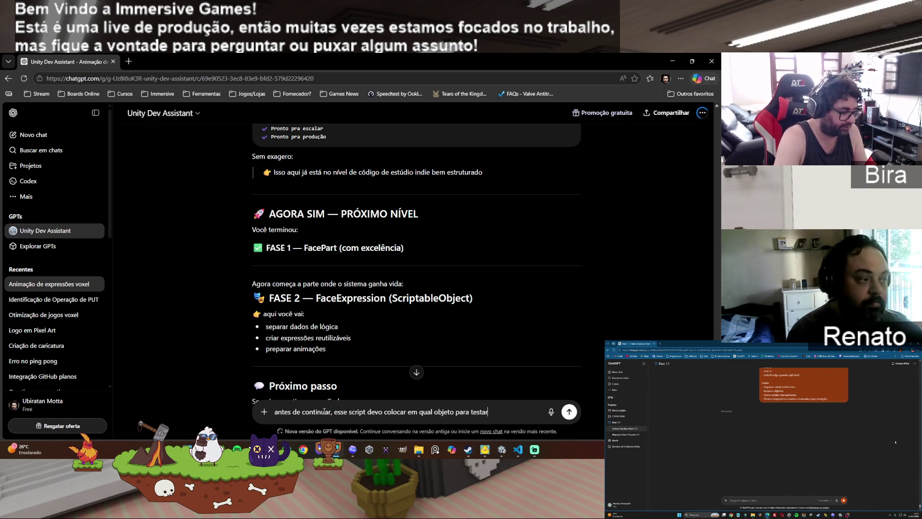
{"action": "key", "text": "Return"}
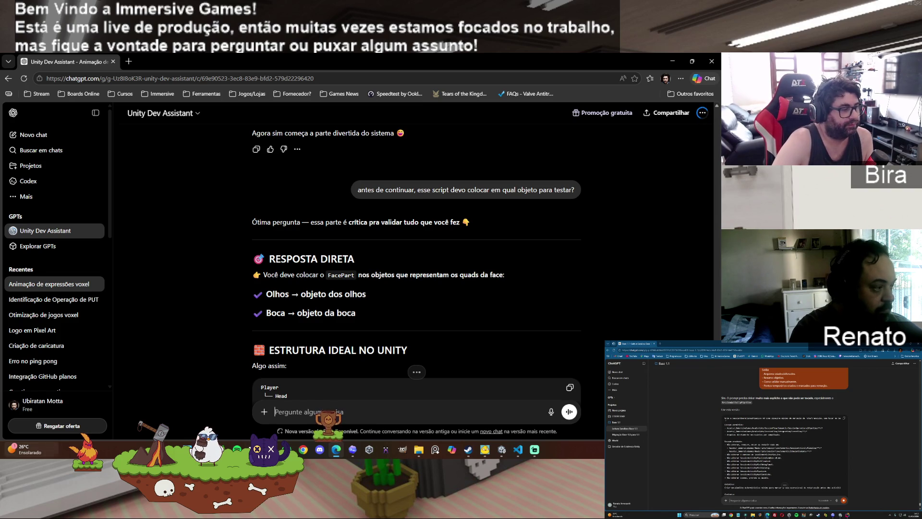
{"action": "scroll", "coordinate": [510, 308], "scroll_direction": "down", "scroll_amount": 2}
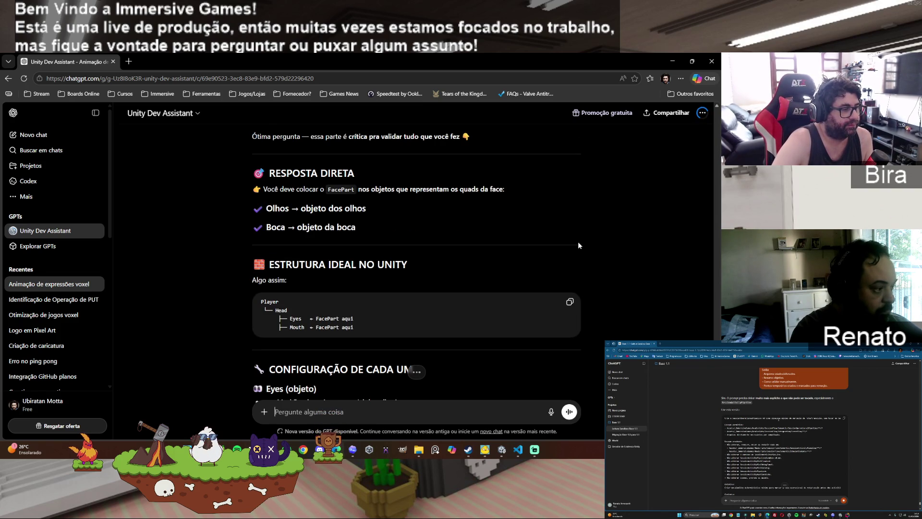
{"action": "scroll", "coordinate": [578, 243], "scroll_direction": "down", "scroll_amount": 2}
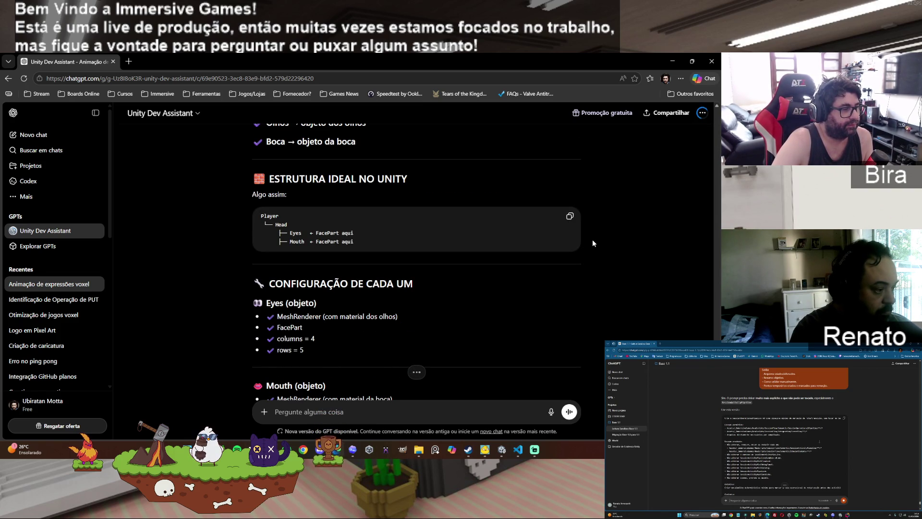
Step: Bring Unity to the front and open the Assets/Scripts/Face folder
{"action": "left_click", "coordinate": [672, 61]}
{"action": "left_click", "coordinate": [673, 60]}
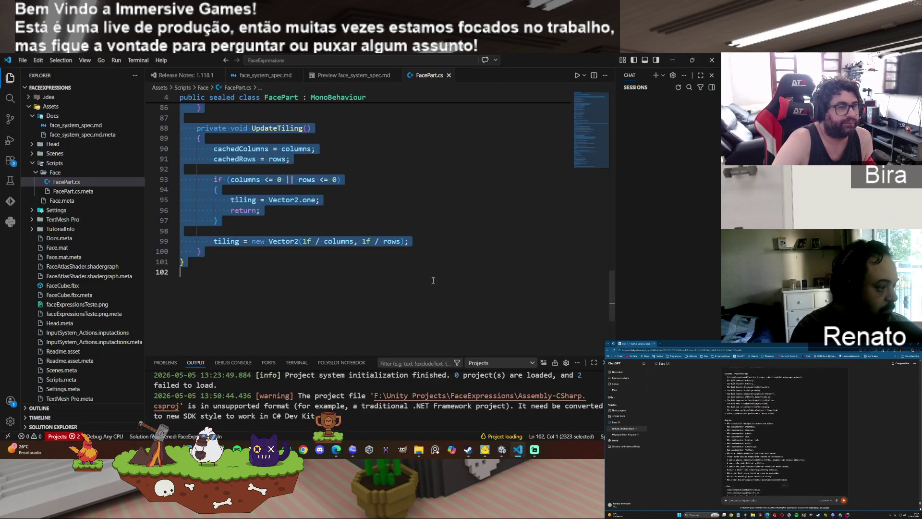
{"action": "left_click", "coordinate": [676, 59]}
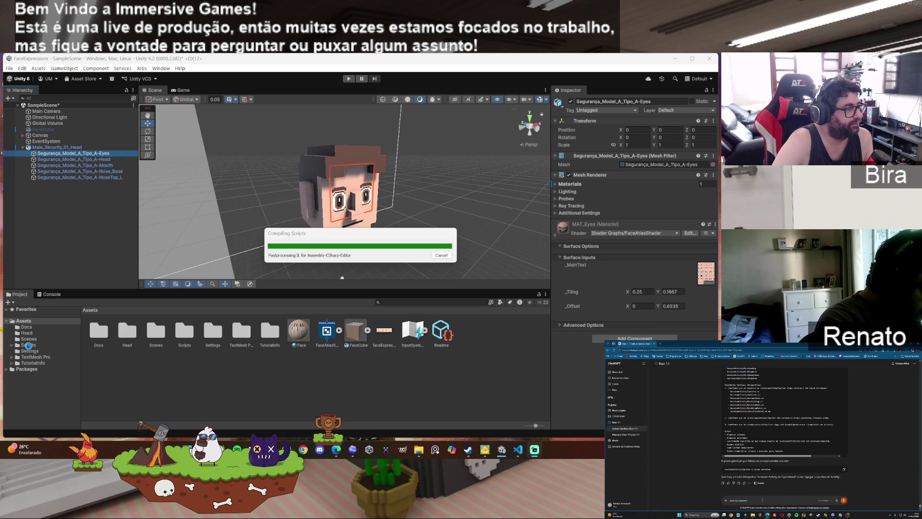
{"action": "left_click", "coordinate": [28, 345]}
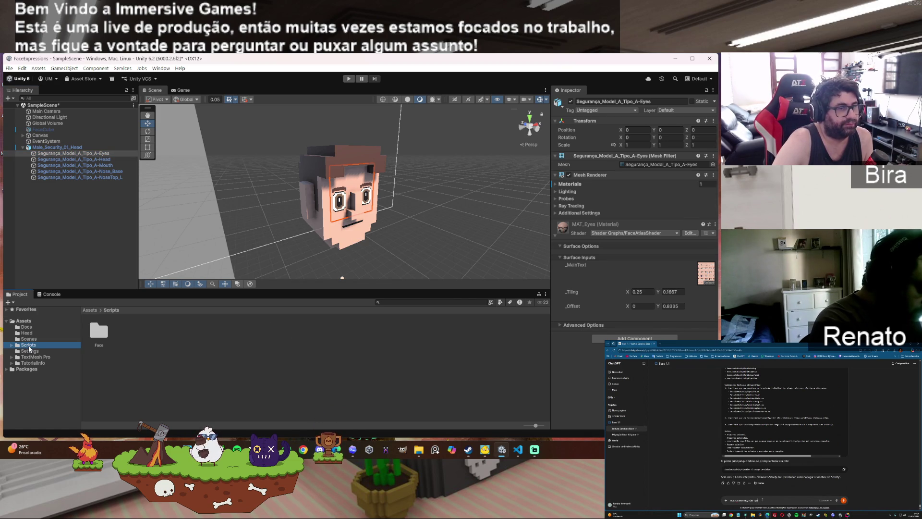
{"action": "double_click", "coordinate": [96, 337]}
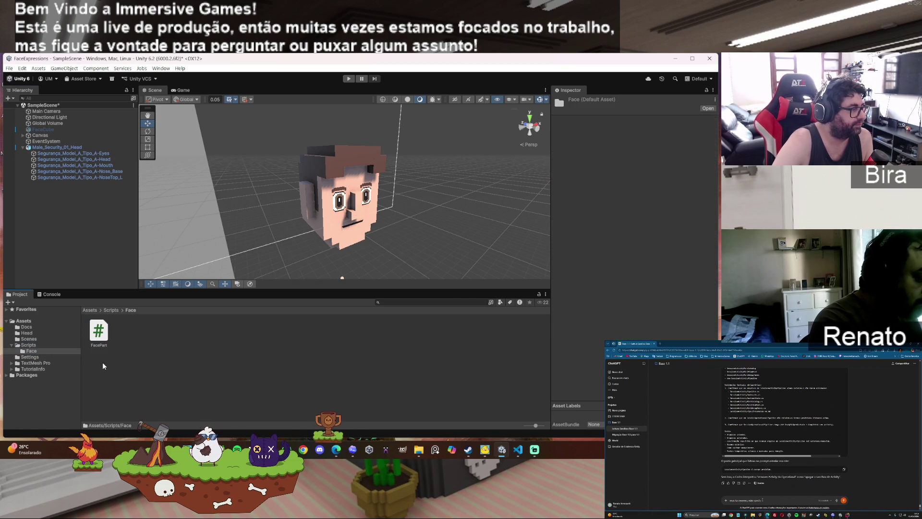
Step: Attach the FacePart script to the head's Eyes and Mouth objects
{"action": "left_click", "coordinate": [100, 152]}
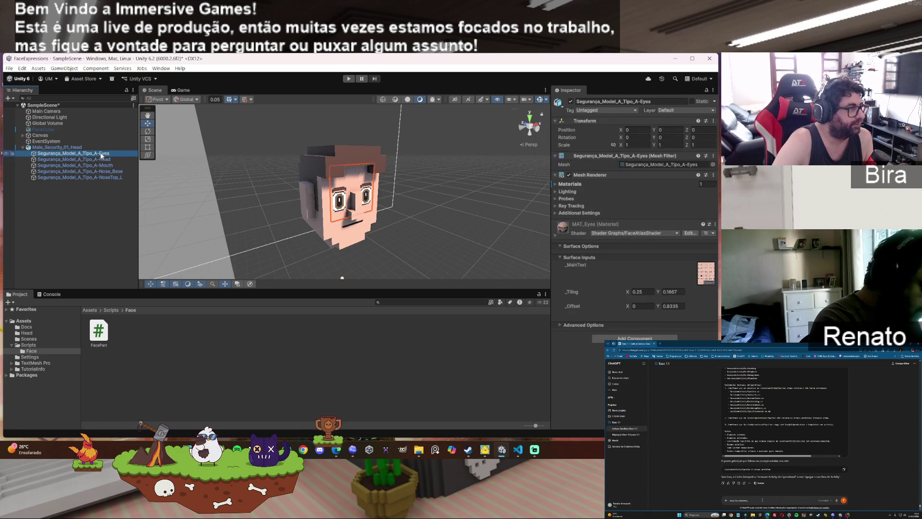
{"action": "mouse_move", "coordinate": [98, 331]}
{"action": "left_mouse_down"}
{"action": "mouse_move", "coordinate": [143, 344]}
{"action": "mouse_move", "coordinate": [577, 347]}
{"action": "left_mouse_up"}
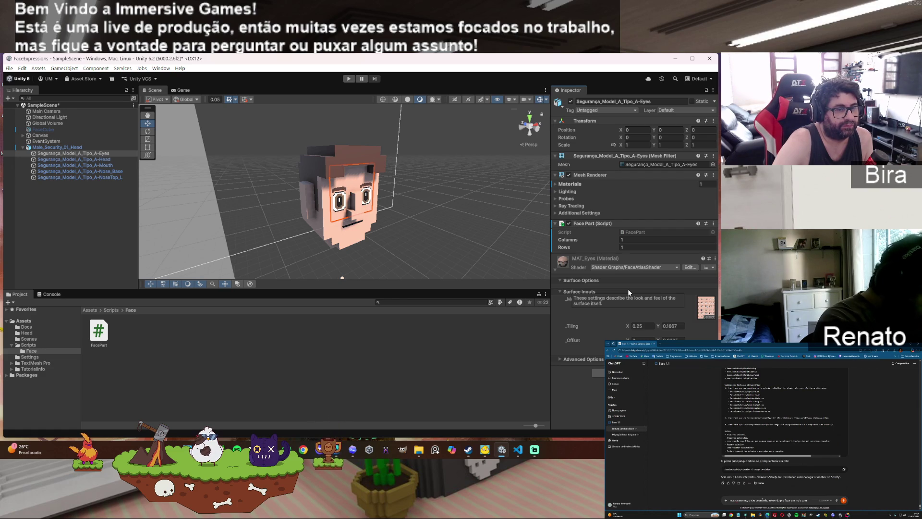
{"action": "left_click", "coordinate": [100, 165]}
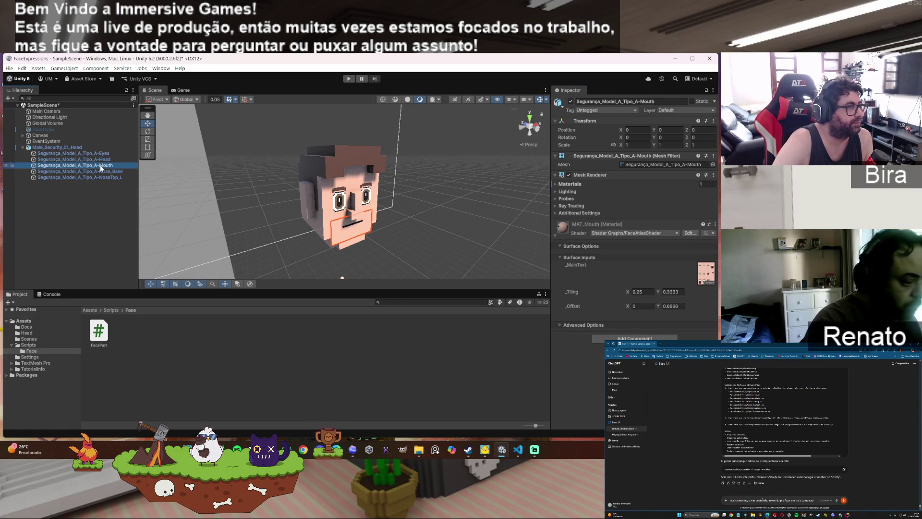
{"action": "key", "text": "Return"}
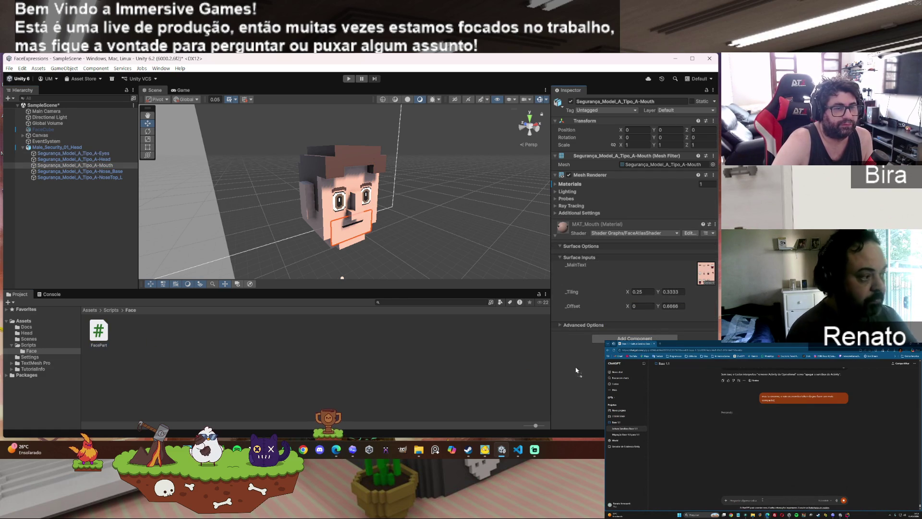
{"action": "left_click_drag", "start_coordinate": [591, 362], "coordinate": [590, 359]}
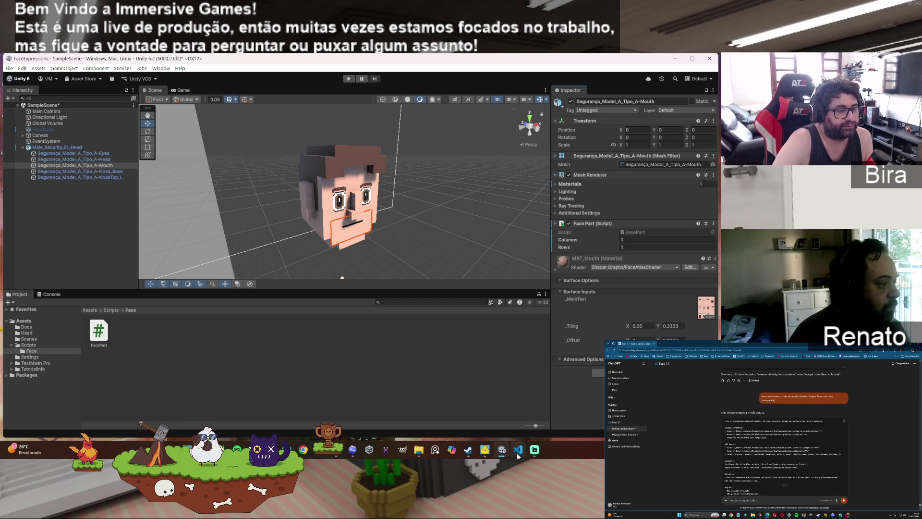
{"action": "left_click", "coordinate": [353, 454]}
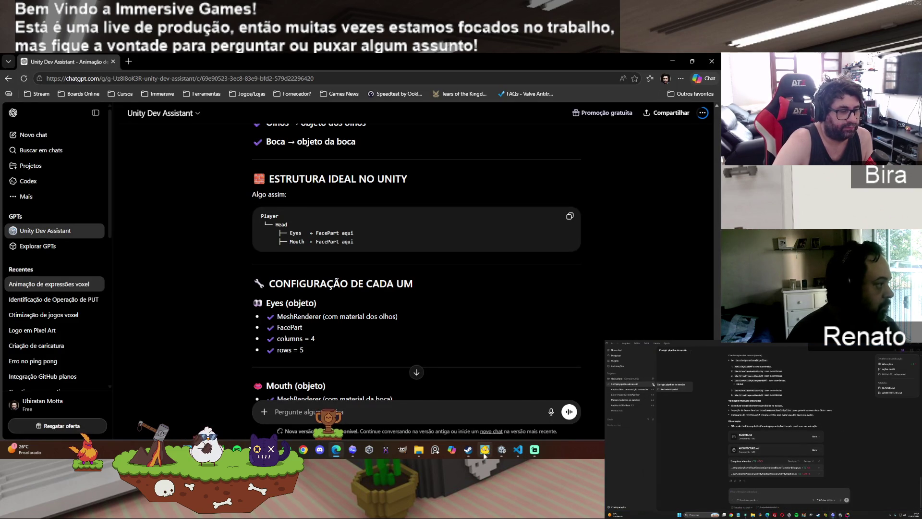
Step: Set the Eyes Face Part to 4 columns and 6 rows
{"action": "mouse_move", "coordinate": [485, 456]}
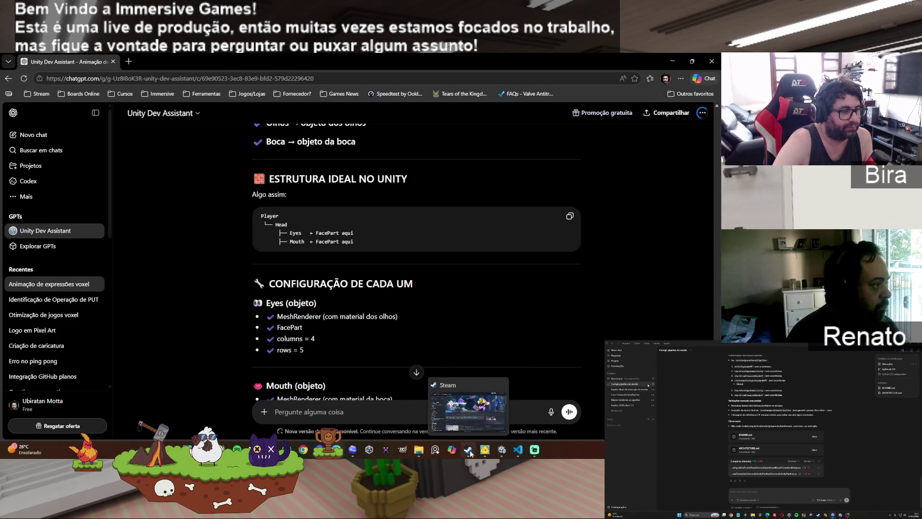
{"action": "left_click", "coordinate": [469, 451]}
{"action": "left_click", "coordinate": [469, 451]}
{"action": "mouse_move", "coordinate": [359, 453]}
{"action": "left_click", "coordinate": [502, 450]}
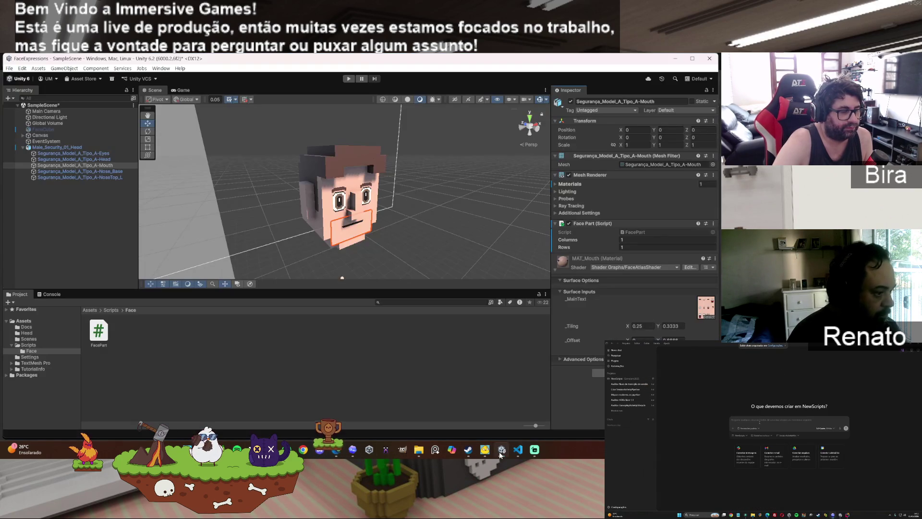
{"action": "left_click", "coordinate": [105, 153]}
{"action": "left_click", "coordinate": [645, 239]}
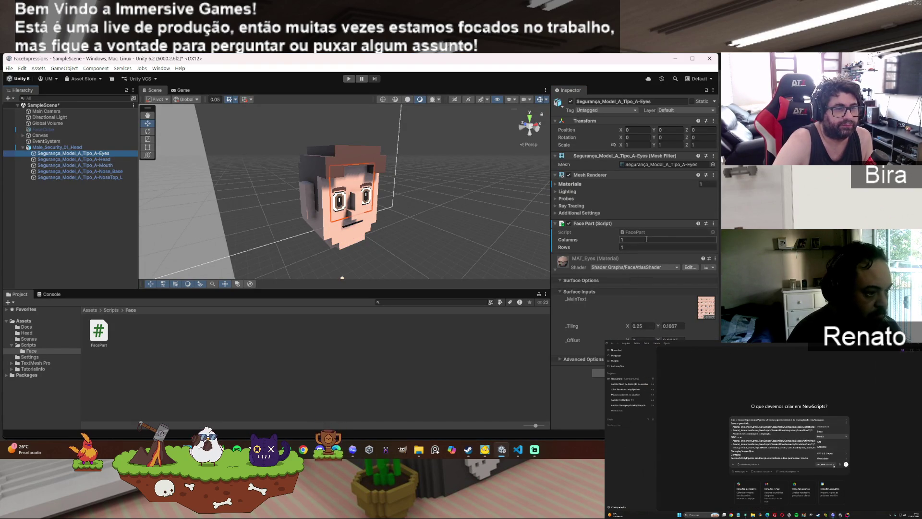
{"action": "type", "text": "4"}
{"action": "left_click", "coordinate": [636, 247]}
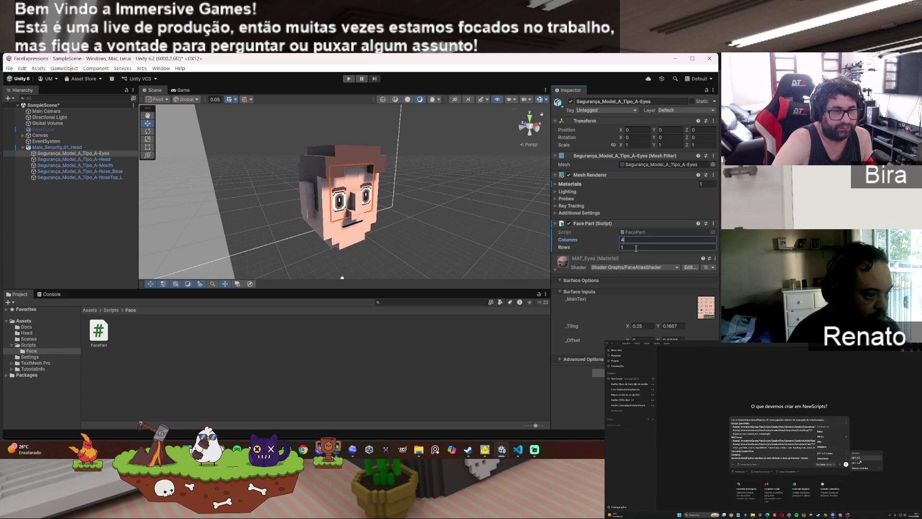
{"action": "type", "text": "6"}
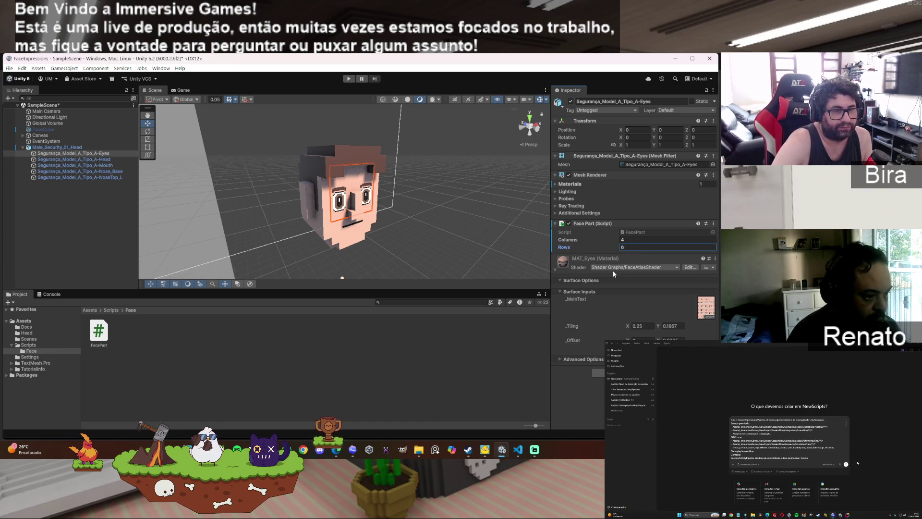
Step: Set the Mouth Face Part to 4 columns and 3 rows, checking the assistant's configuration
{"action": "left_click", "coordinate": [107, 166]}
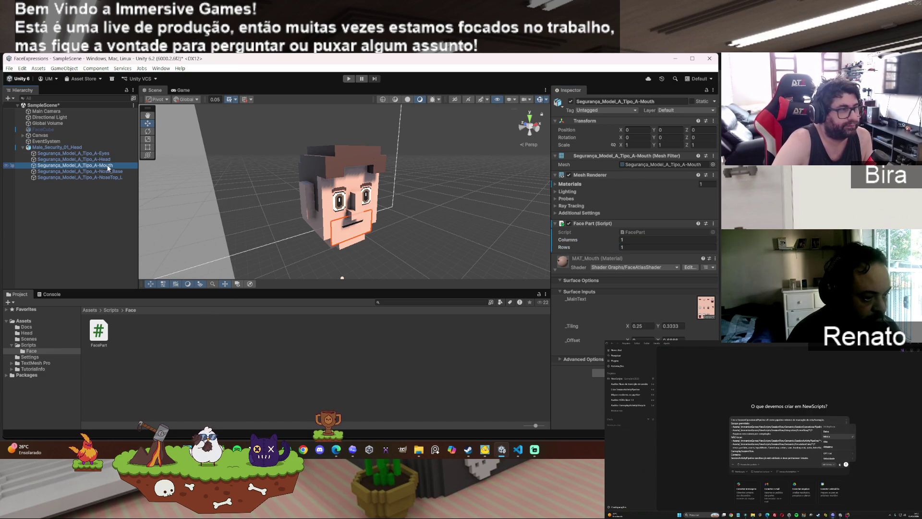
{"action": "left_click", "coordinate": [634, 240]}
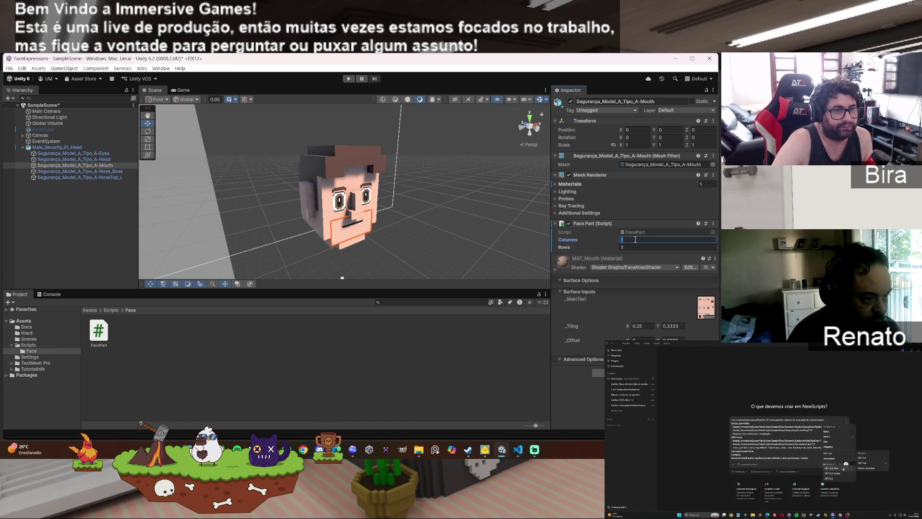
{"action": "mouse_move", "coordinate": [516, 456]}
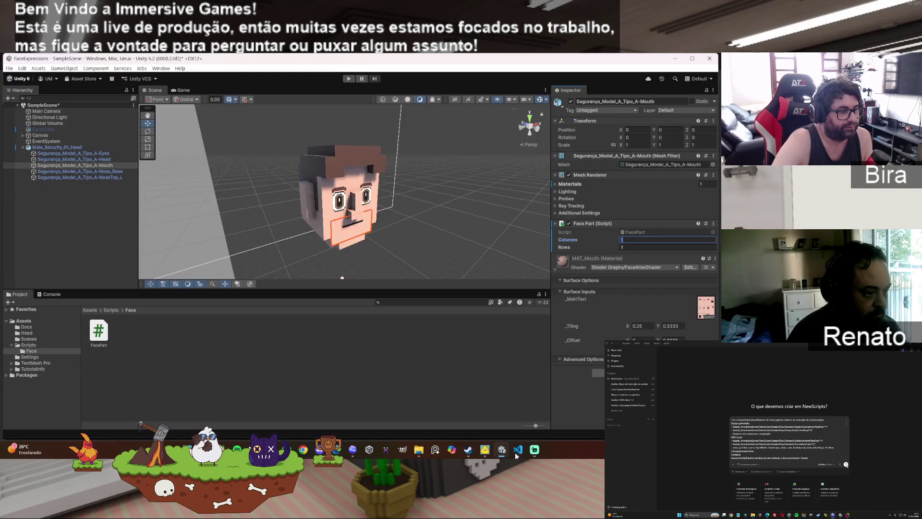
{"action": "key", "text": "alt+Tab"}
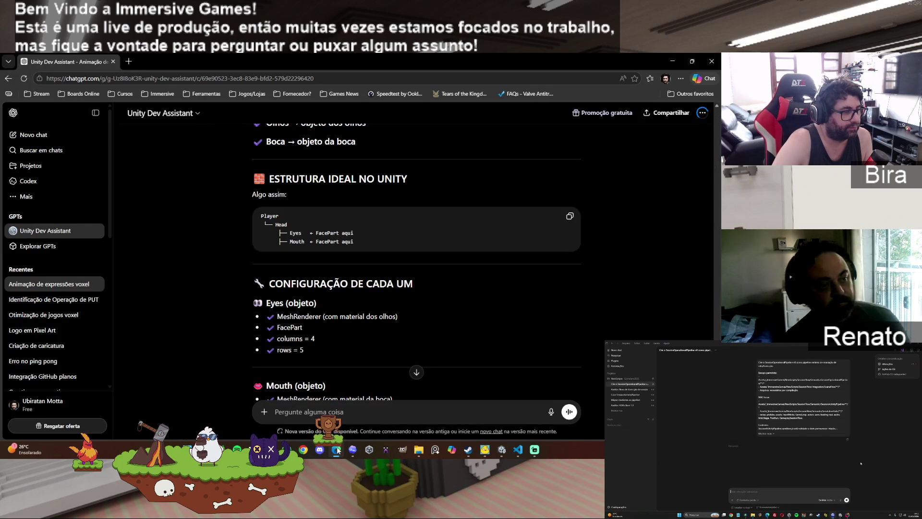
{"action": "scroll", "coordinate": [440, 314], "scroll_direction": "down", "scroll_amount": 2}
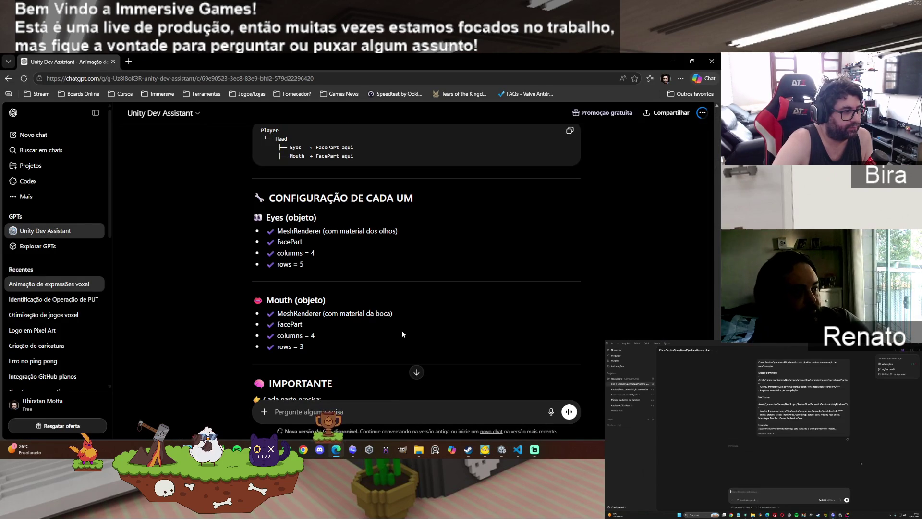
{"action": "left_click", "coordinate": [337, 451]}
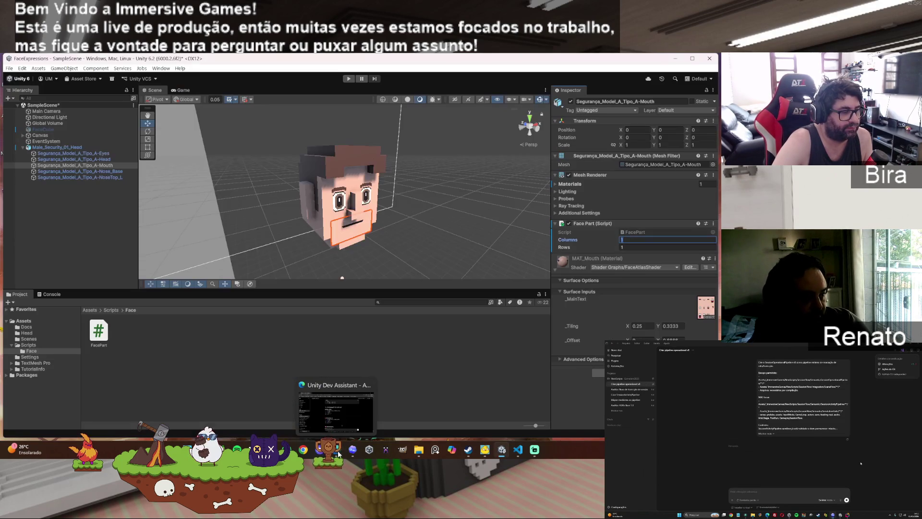
{"action": "left_click", "coordinate": [628, 248]}
{"action": "type", "text": "3"}
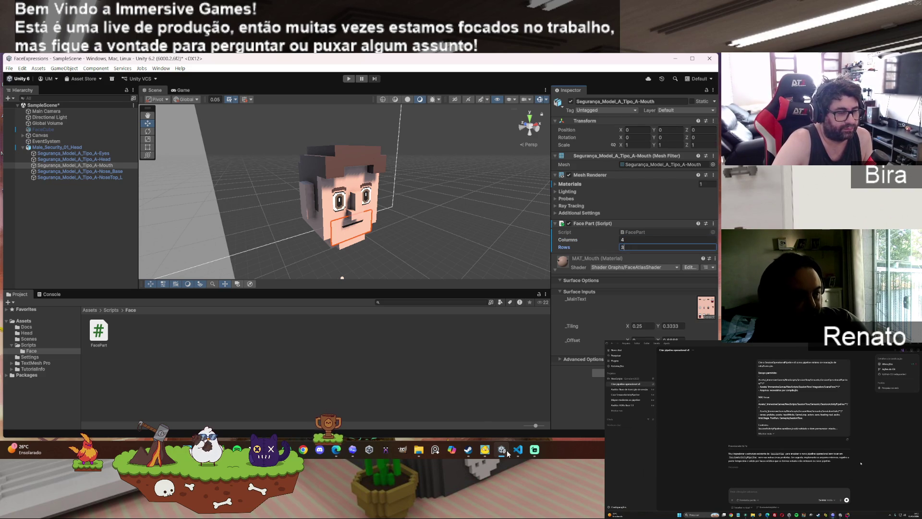
{"action": "left_click", "coordinate": [518, 450]}
{"action": "left_click", "coordinate": [518, 451]}
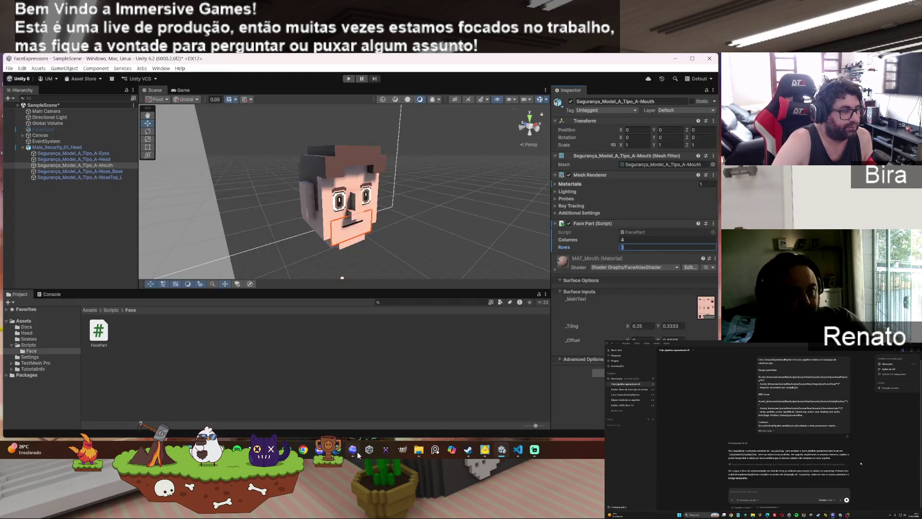
{"action": "left_click", "coordinate": [334, 451]}
Step: Scroll to the 'COMO TESTAR RÁPIDO' FaceTest script calling eyes.SetIndex(1, 2) and mouth.SetIndex(0, 1), and copy it
{"action": "scroll", "coordinate": [462, 342], "scroll_direction": "down", "scroll_amount": 2}
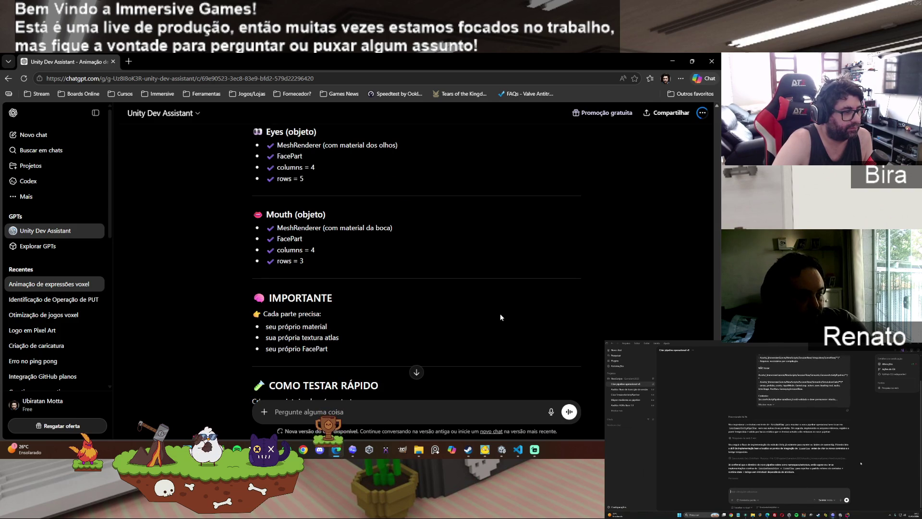
{"action": "scroll", "coordinate": [505, 309], "scroll_direction": "down", "scroll_amount": 1}
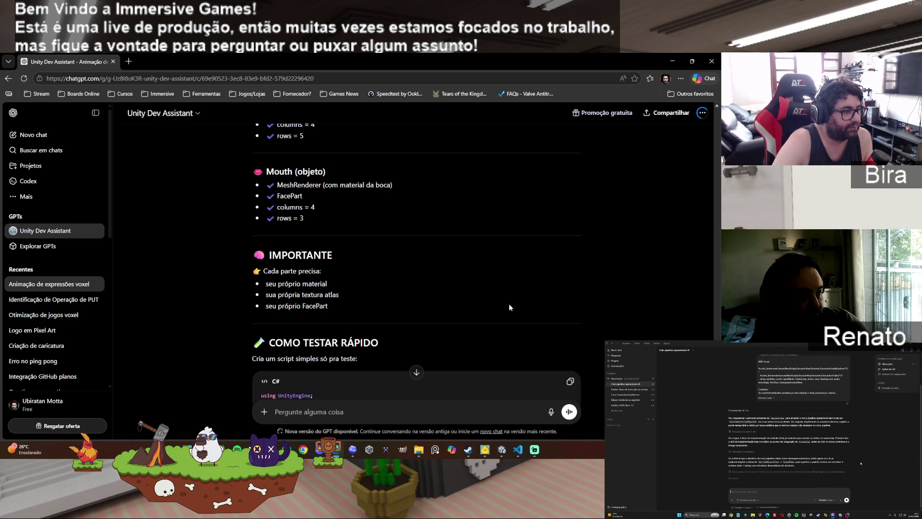
{"action": "scroll", "coordinate": [511, 310], "scroll_direction": "down", "scroll_amount": 1}
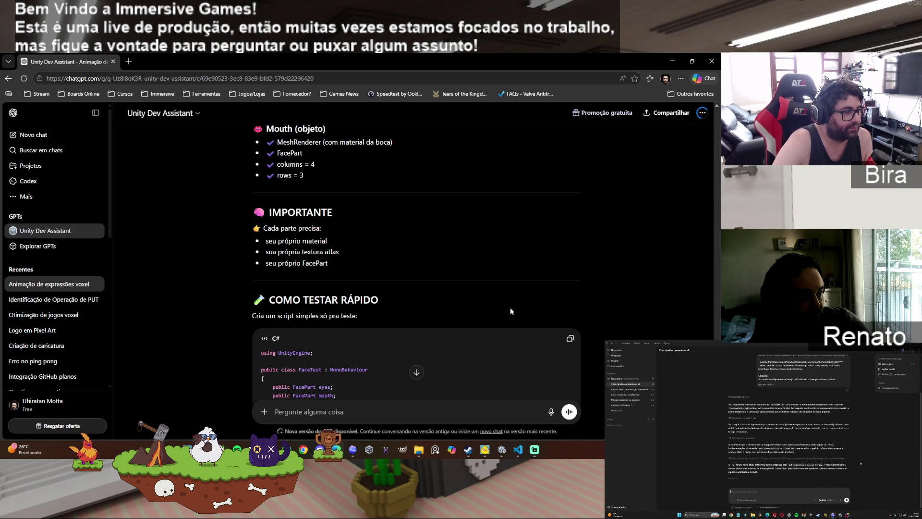
{"action": "scroll", "coordinate": [510, 310], "scroll_direction": "down", "scroll_amount": 2}
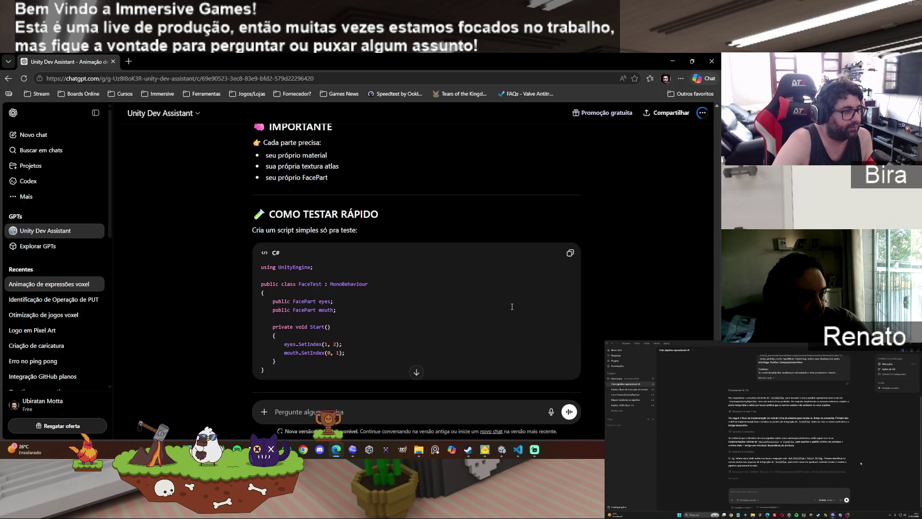
{"action": "scroll", "coordinate": [518, 301], "scroll_direction": "down", "scroll_amount": 2}
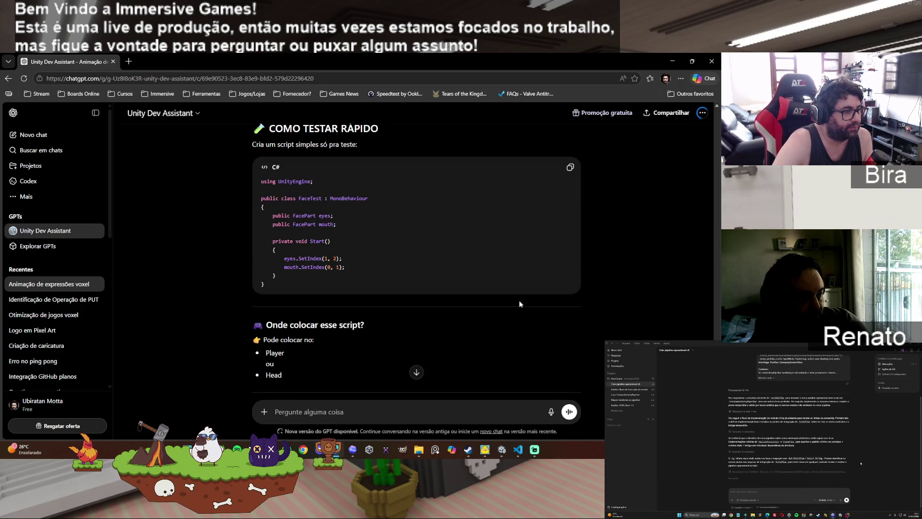
{"action": "scroll", "coordinate": [519, 304], "scroll_direction": "down", "scroll_amount": 1}
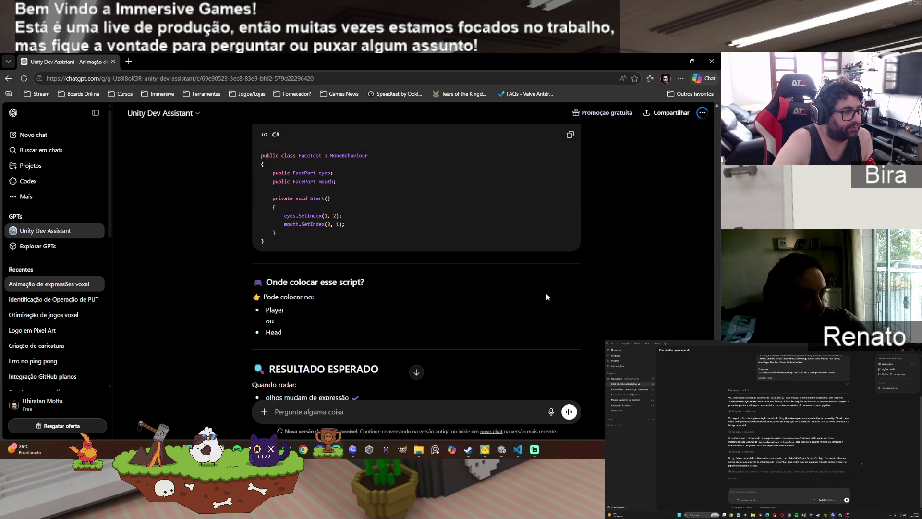
{"action": "scroll", "coordinate": [547, 296], "scroll_direction": "down", "scroll_amount": 1}
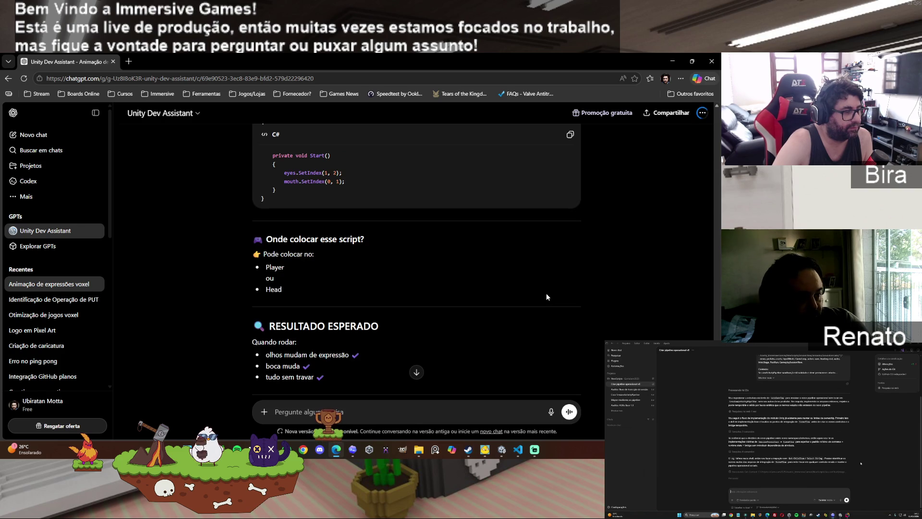
{"action": "scroll", "coordinate": [546, 293], "scroll_direction": "down", "scroll_amount": 2}
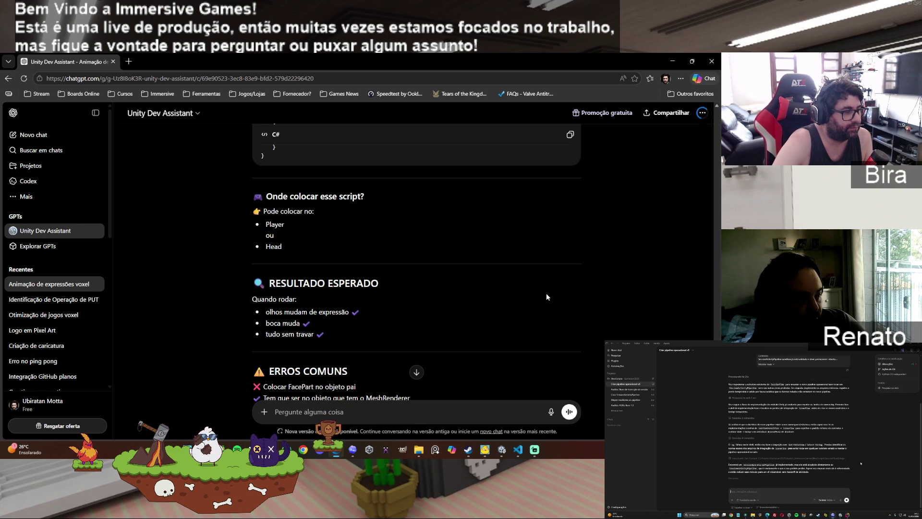
{"action": "scroll", "coordinate": [547, 290], "scroll_direction": "up", "scroll_amount": 2}
{"action": "scroll", "coordinate": [549, 295], "scroll_direction": "up", "scroll_amount": 2}
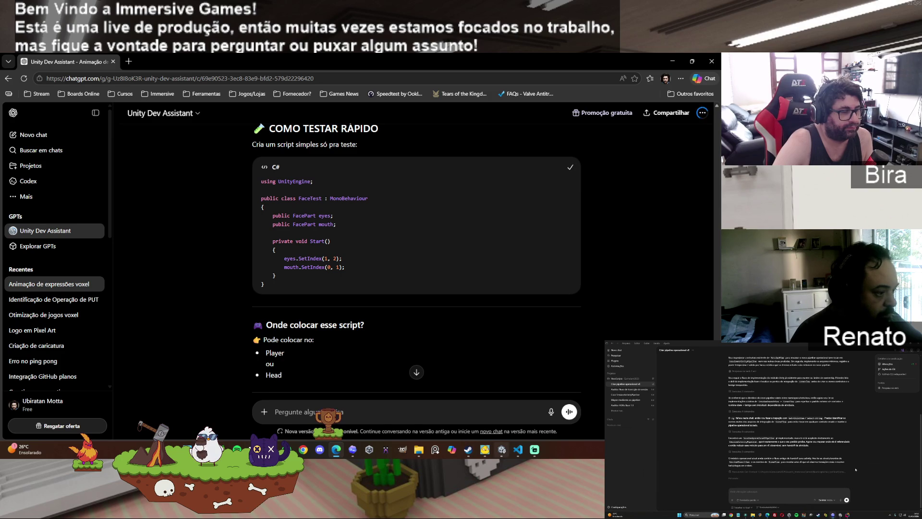
{"action": "left_click", "coordinate": [518, 450]}
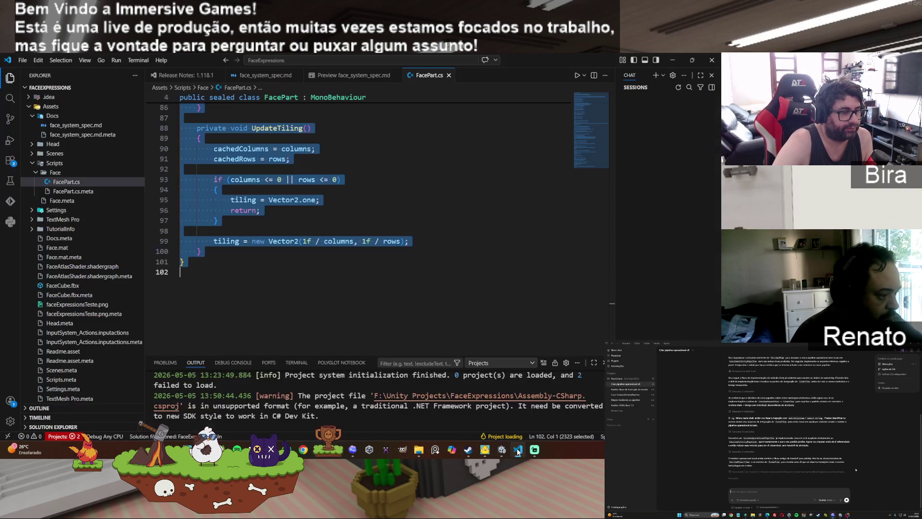
Step: Create a FaceTest file in the Face folder, paste the quick-test script, and save it
{"action": "right_click", "coordinate": [56, 174]}
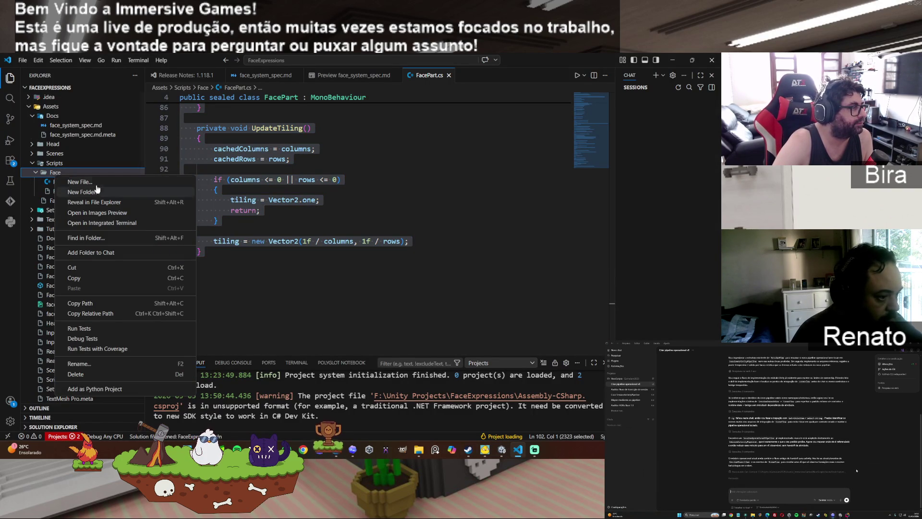
{"action": "left_click", "coordinate": [82, 182]}
{"action": "type", "text": "FaceTest"}
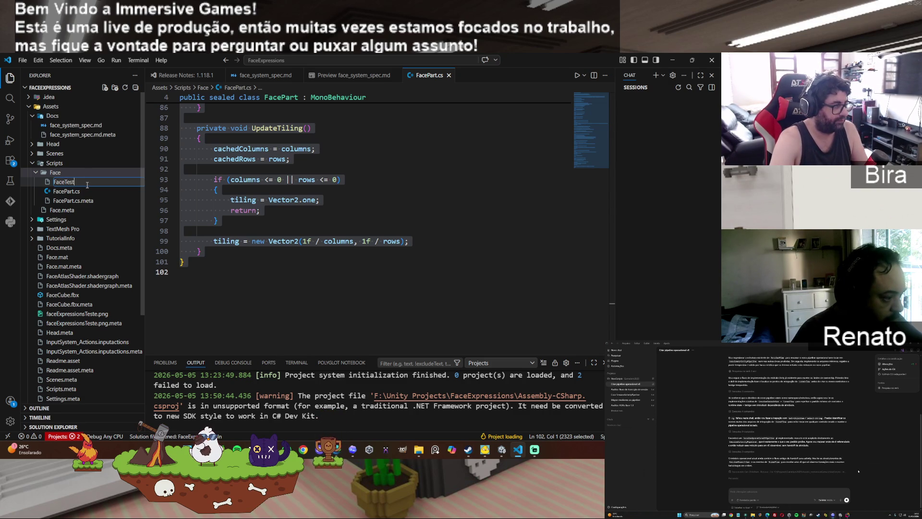
{"action": "key", "text": "Return"}
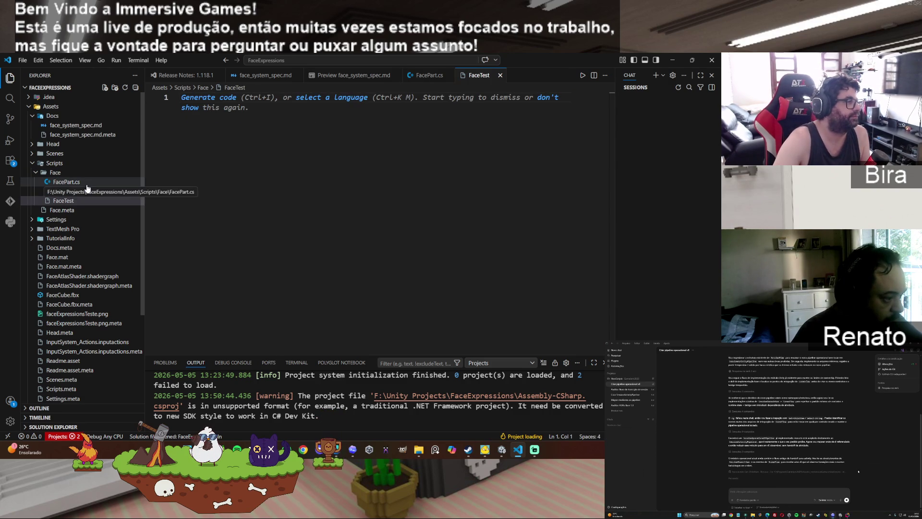
{"action": "type", "text": "using UnityEngine;  public class FaceTest : MonoBehaviour {     public FacePart eyes;     public FacePart mouth;      private void Start()     {         eyes.SetIndex(1, 2);         mouth.SetIndex(0, 1);     } }"}
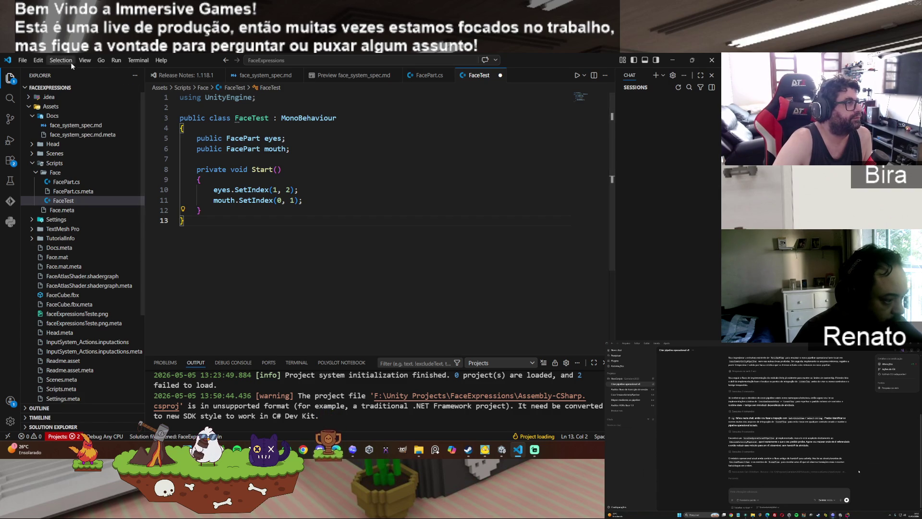
{"action": "left_click", "coordinate": [22, 60]}
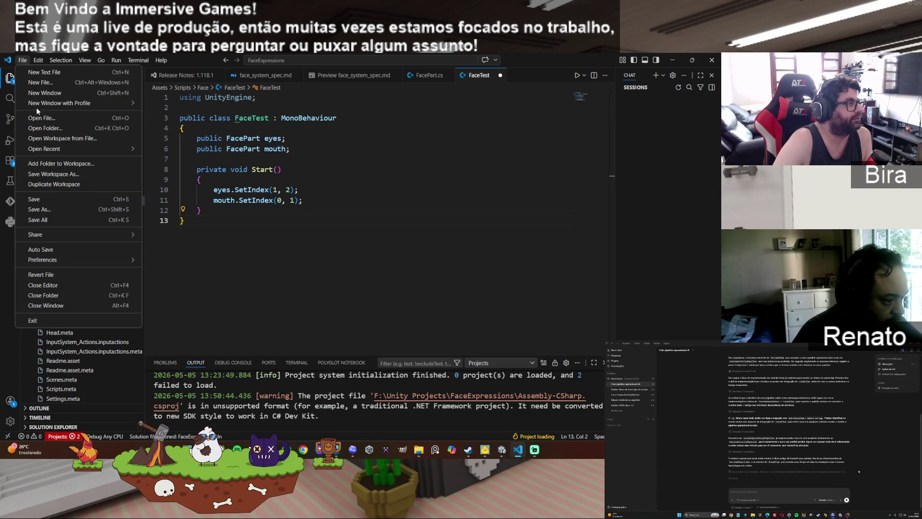
{"action": "left_click", "coordinate": [50, 201]}
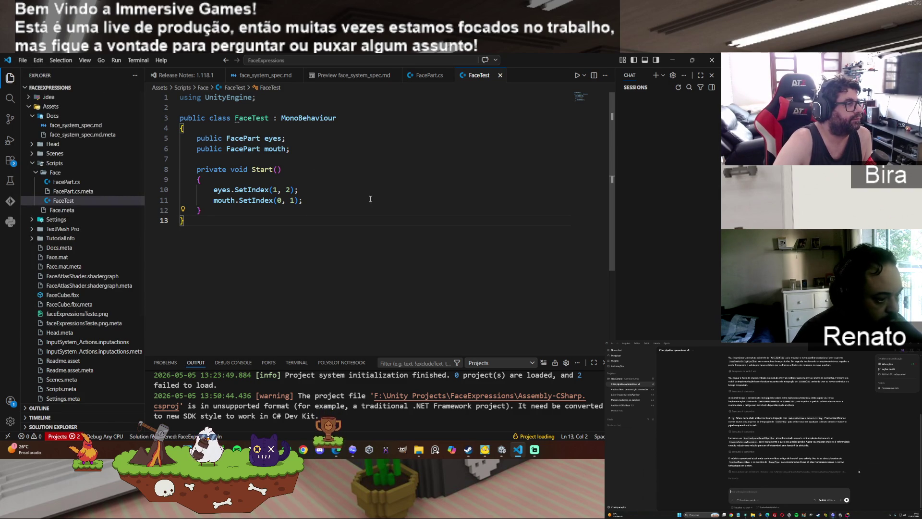
Step: Rename the FaceTest file to FaceTest.cs
{"action": "left_click", "coordinate": [671, 59]}
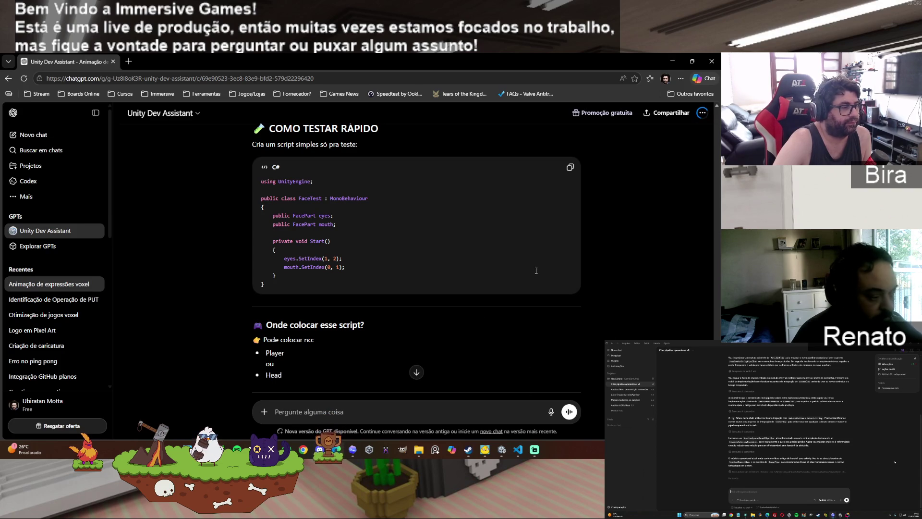
{"action": "left_click", "coordinate": [673, 60]}
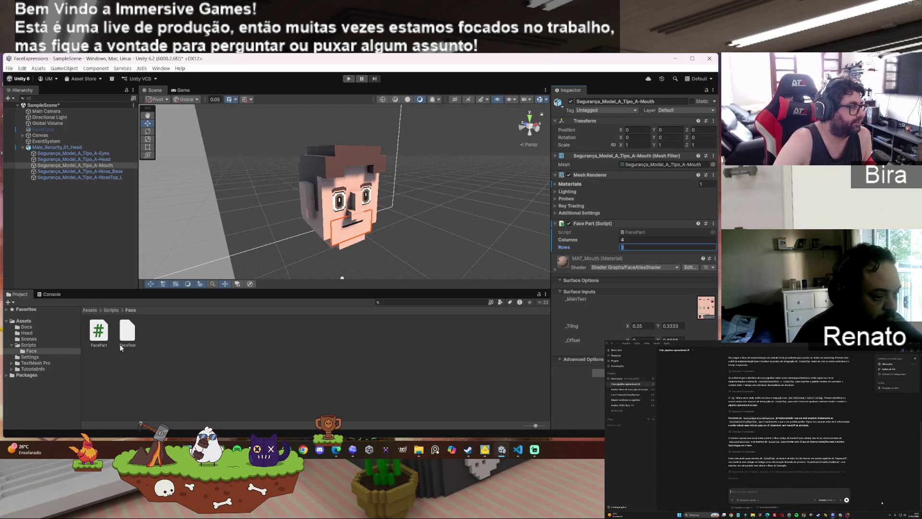
{"action": "left_click", "coordinate": [518, 449]}
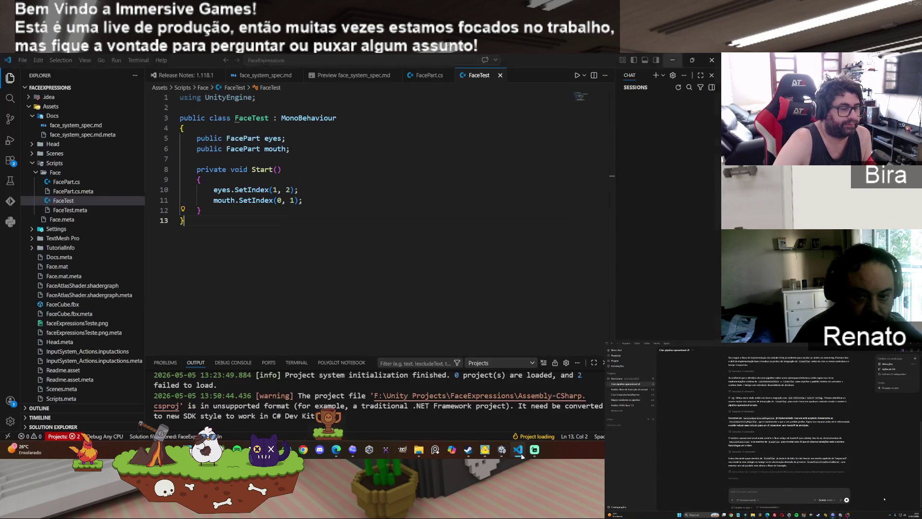
{"action": "left_click", "coordinate": [81, 203]}
{"action": "right_click", "coordinate": [80, 203]}
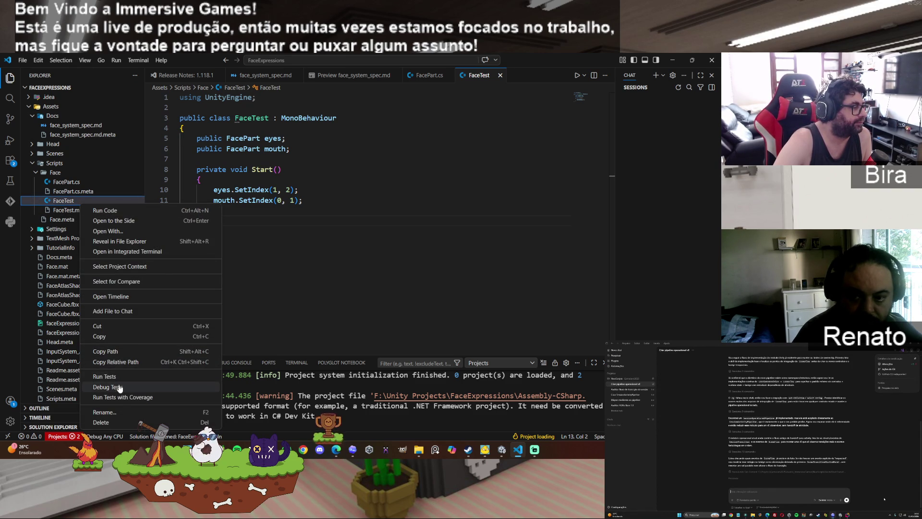
{"action": "left_click", "coordinate": [116, 413]}
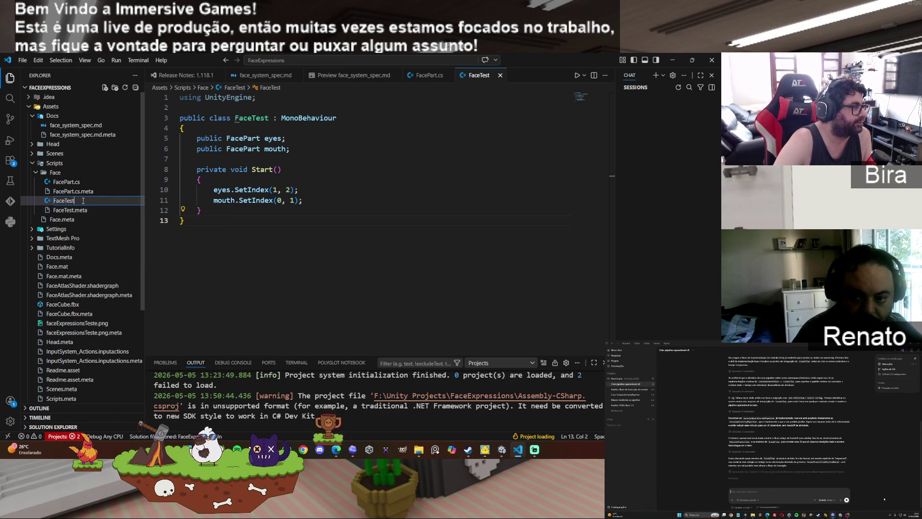
{"action": "type", "text": ".cs"}
{"action": "key", "text": "Return"}
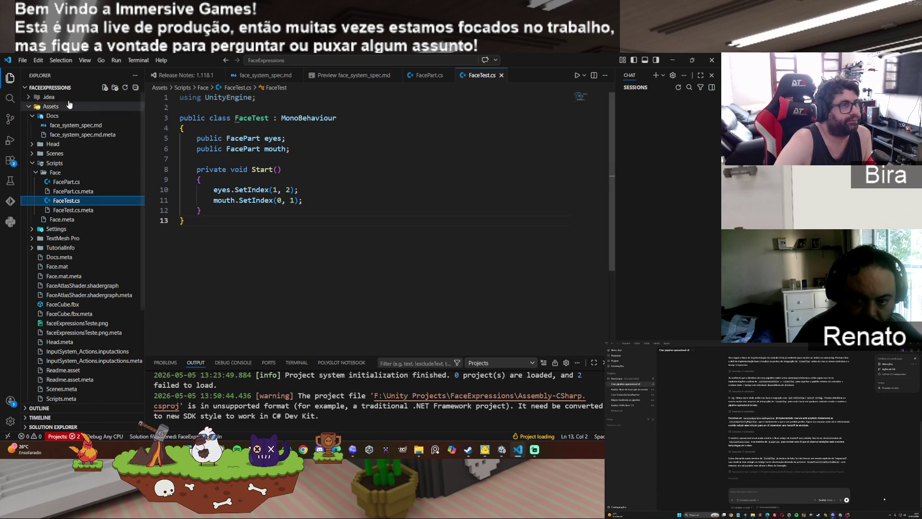
{"action": "left_click", "coordinate": [22, 60]}
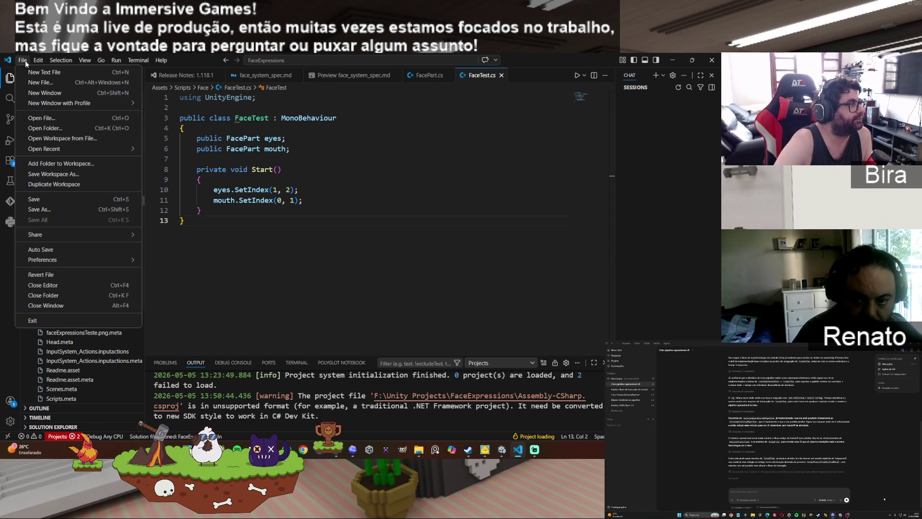
Step: Save FaceTest.cs and return to Unity so it recompiles, selecting the head's Mouth part
{"action": "left_click", "coordinate": [50, 201]}
{"action": "left_click", "coordinate": [673, 61]}
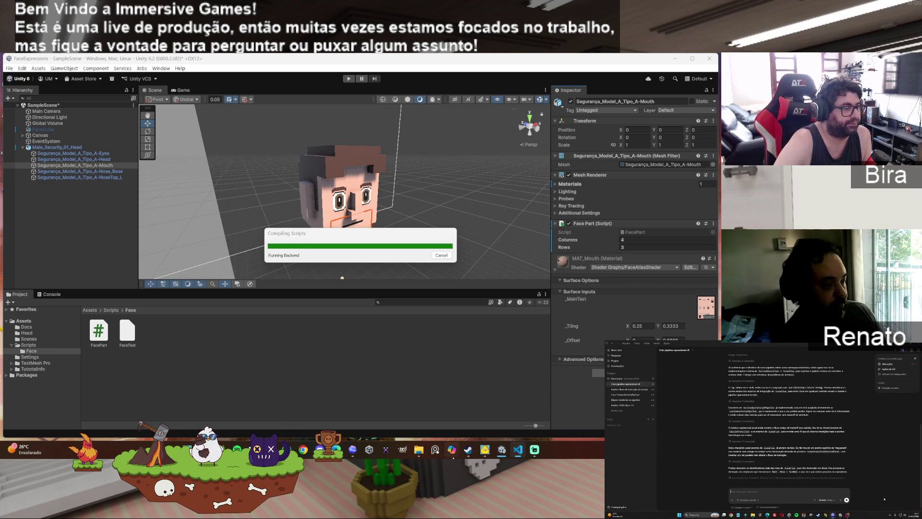
{"action": "left_click", "coordinate": [518, 452]}
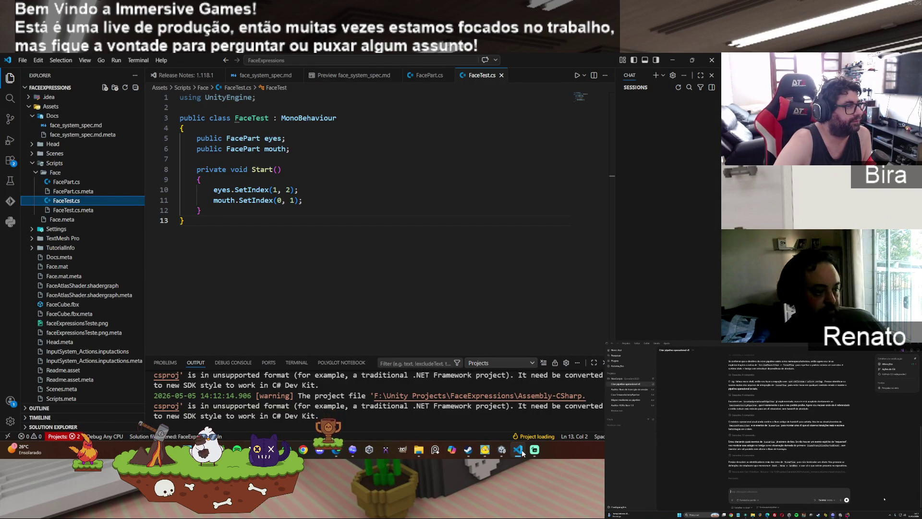
{"action": "left_click", "coordinate": [502, 450]}
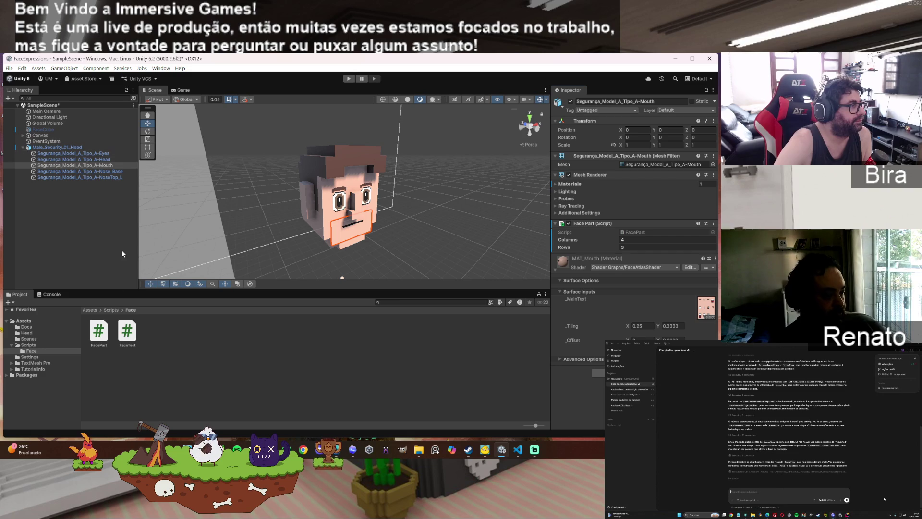
{"action": "left_click", "coordinate": [72, 166]}
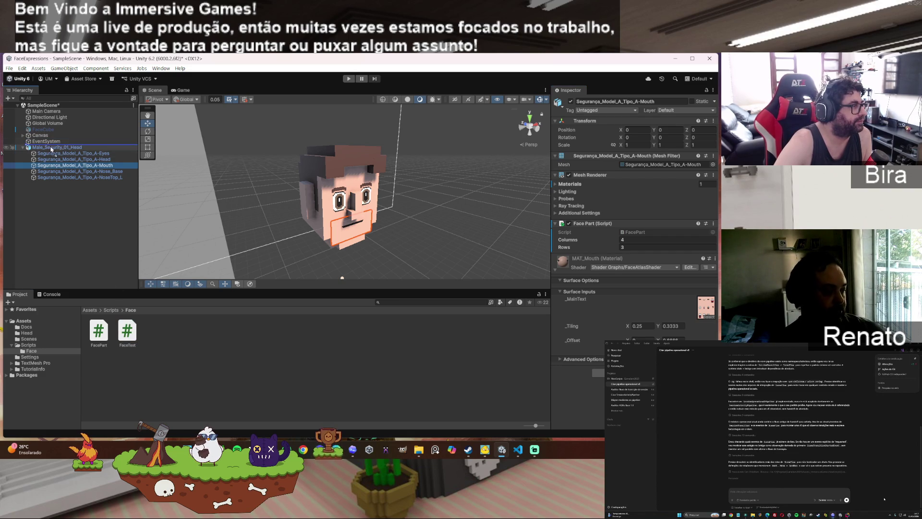
Step: Assign the Eyes and Mouth parts to the head's Face Test slots and enter Play mode
{"action": "left_click", "coordinate": [72, 148]}
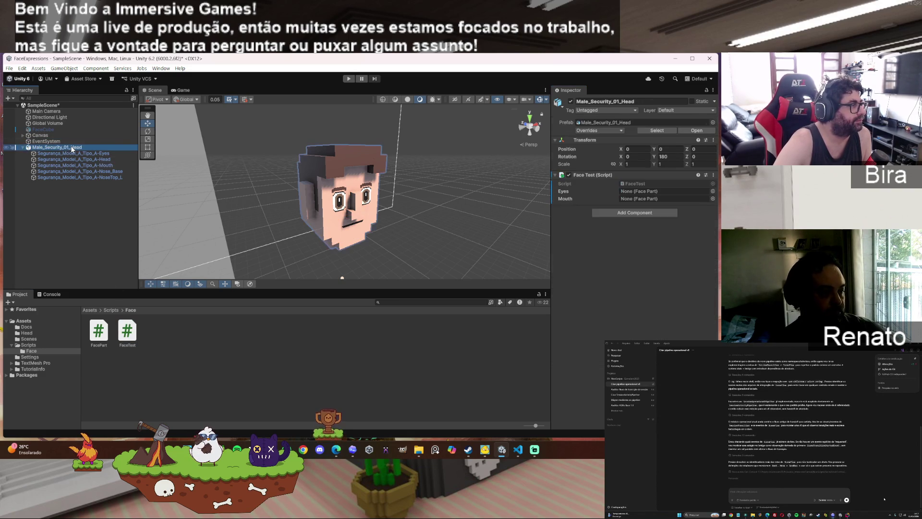
{"action": "mouse_move", "coordinate": [72, 165]}
{"action": "left_mouse_down"}
{"action": "mouse_move", "coordinate": [125, 153]}
{"action": "mouse_move", "coordinate": [649, 203]}
{"action": "mouse_move", "coordinate": [648, 192]}
{"action": "left_mouse_up"}
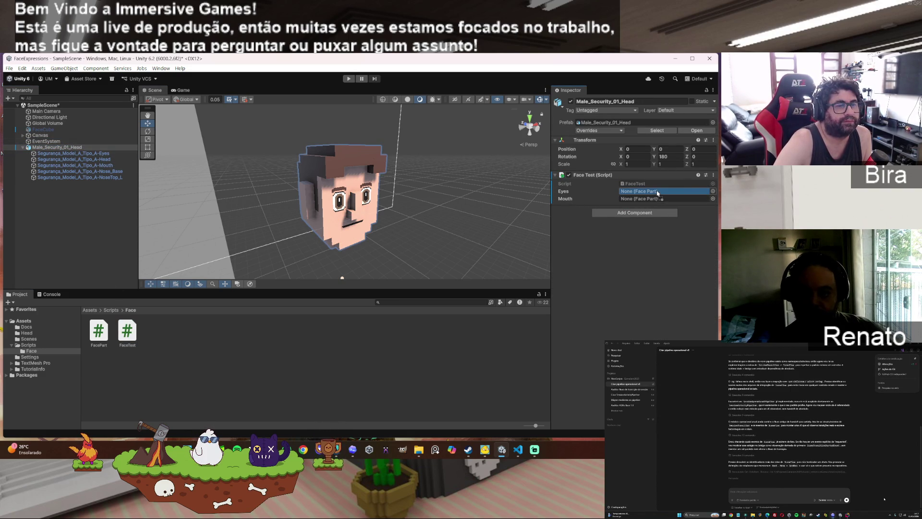
{"action": "left_click_drag", "start_coordinate": [110, 167], "coordinate": [649, 199]}
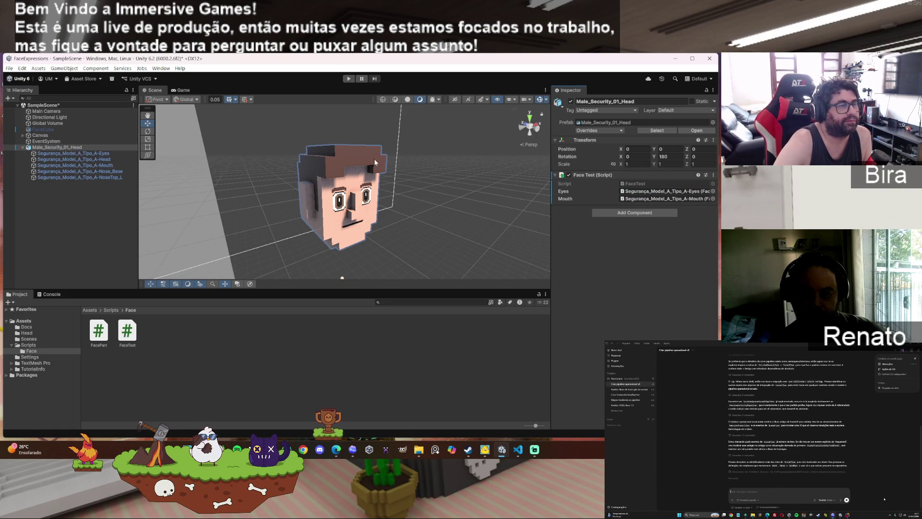
{"action": "left_click", "coordinate": [349, 79]}
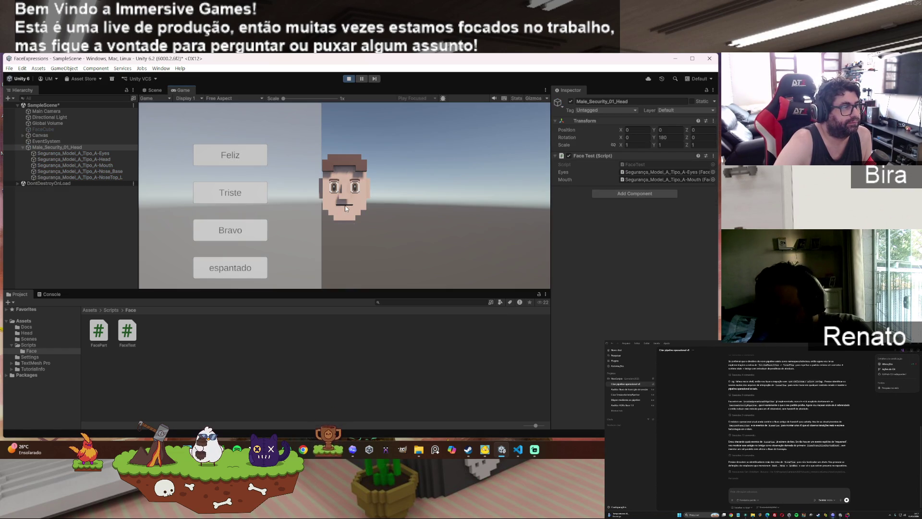
Step: Inspect the Eyes and Mouth Face Part settings, stop Play, and bring FaceTest.cs forward in VS Code
{"action": "left_click", "coordinate": [108, 153]}
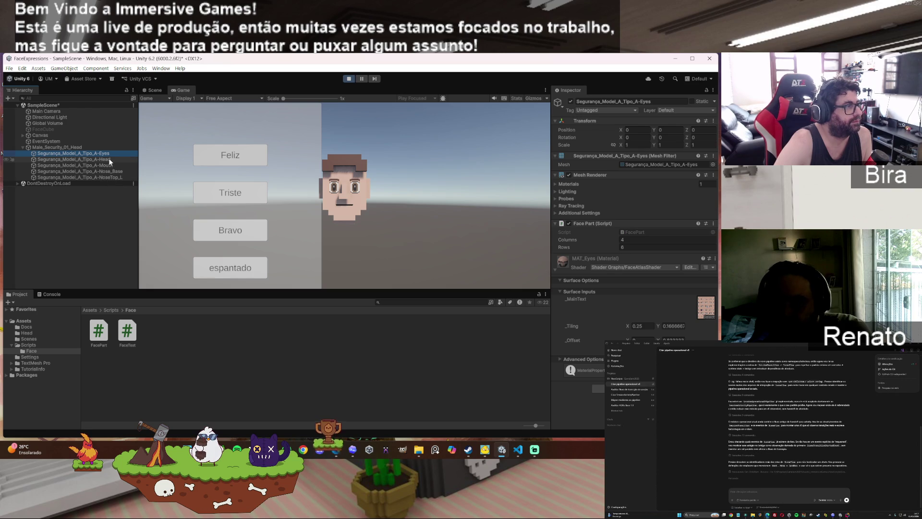
{"action": "left_click", "coordinate": [107, 165]}
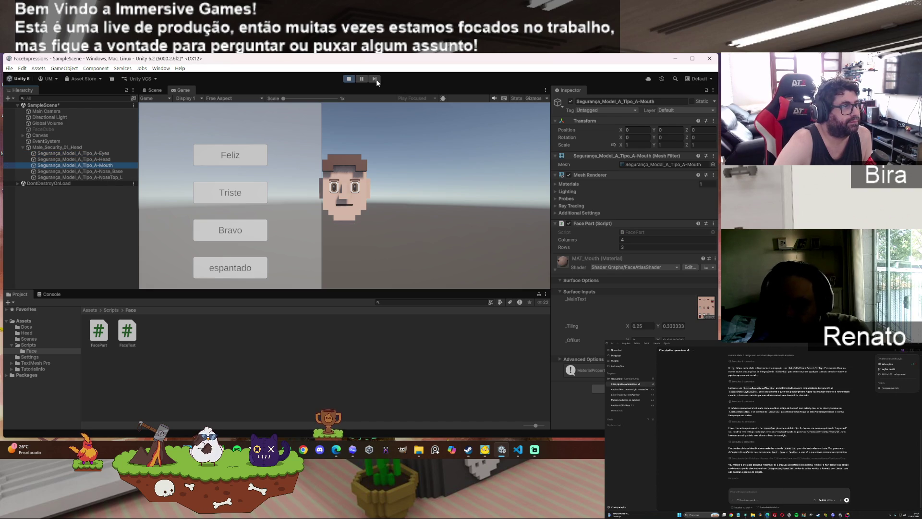
{"action": "left_click", "coordinate": [349, 80]}
{"action": "left_click", "coordinate": [80, 149]}
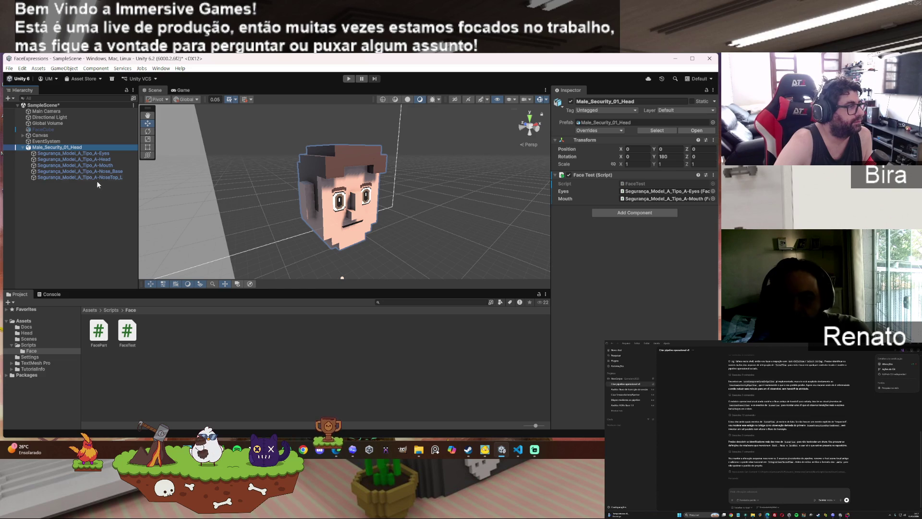
{"action": "left_click", "coordinate": [104, 154]}
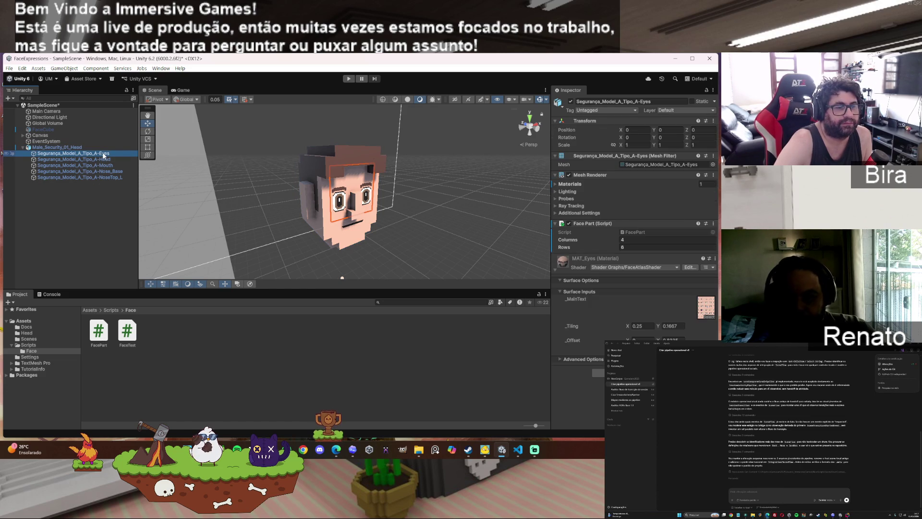
{"action": "left_click", "coordinate": [520, 450]}
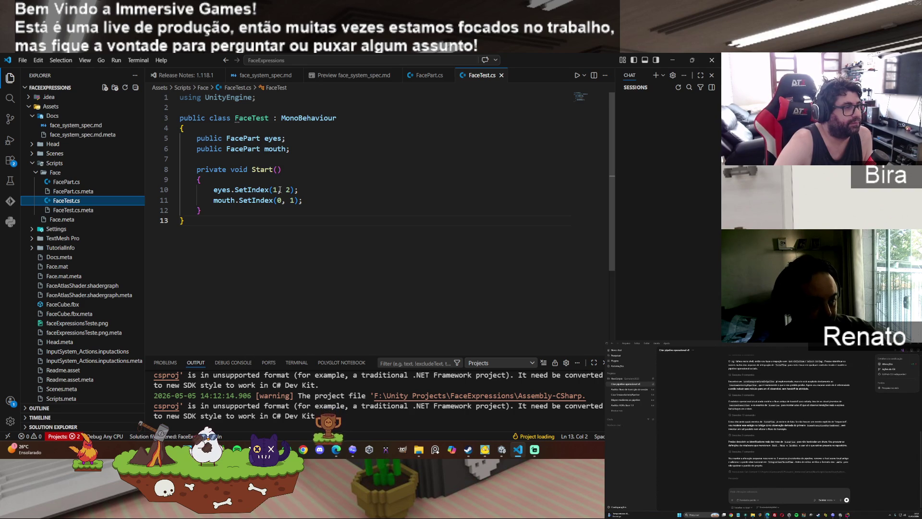
{"action": "mouse_move", "coordinate": [279, 191]}
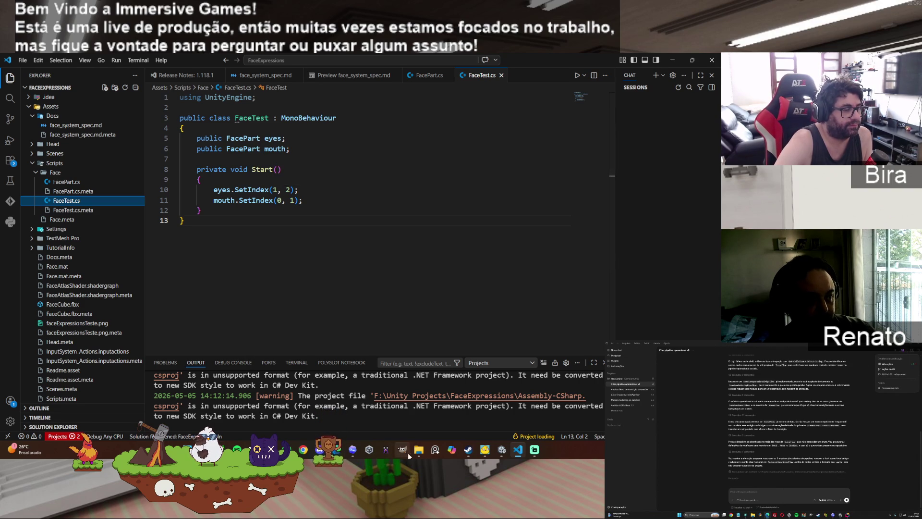
{"action": "left_click", "coordinate": [416, 452]}
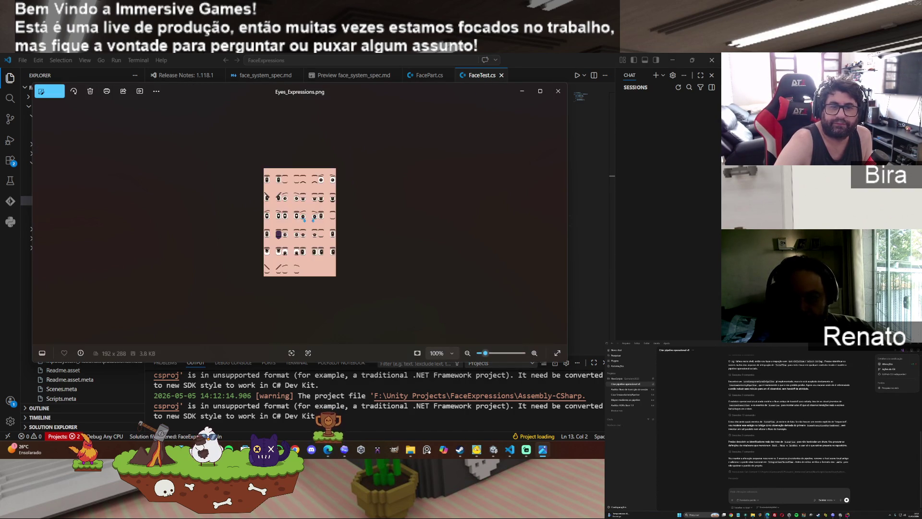
{"action": "mouse_move", "coordinate": [372, 86]}
{"action": "left_mouse_down"}
{"action": "mouse_move", "coordinate": [409, 121]}
{"action": "mouse_move", "coordinate": [558, 331]}
{"action": "mouse_move", "coordinate": [429, 204]}
{"action": "mouse_move", "coordinate": [423, 128]}
{"action": "mouse_move", "coordinate": [460, 252]}
{"action": "mouse_move", "coordinate": [464, 229]}
{"action": "mouse_move", "coordinate": [461, 175]}
{"action": "mouse_move", "coordinate": [448, 223]}
{"action": "mouse_move", "coordinate": [455, 146]}
{"action": "mouse_move", "coordinate": [451, 201]}
{"action": "mouse_move", "coordinate": [425, 241]}
{"action": "mouse_move", "coordinate": [430, 103]}
{"action": "left_mouse_up"}
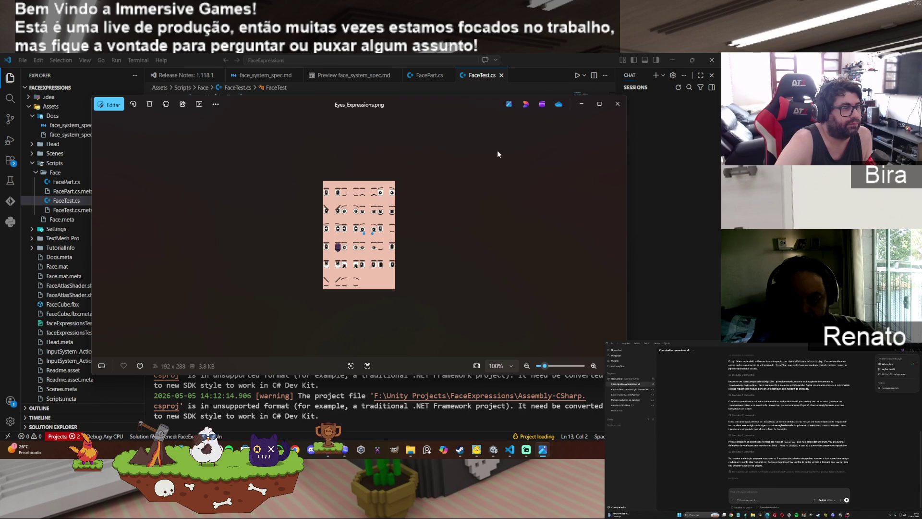
{"action": "left_click", "coordinate": [585, 102]}
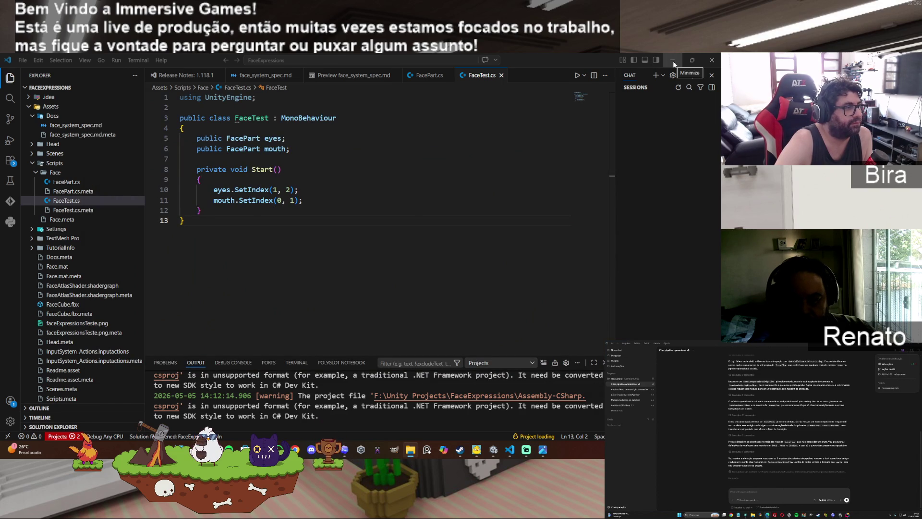
Step: Review FacePart.cs's SetIndex code and compare it with FaceTest.cs
{"action": "left_click", "coordinate": [430, 80]}
{"action": "scroll", "coordinate": [459, 262], "scroll_direction": "up", "scroll_amount": 5}
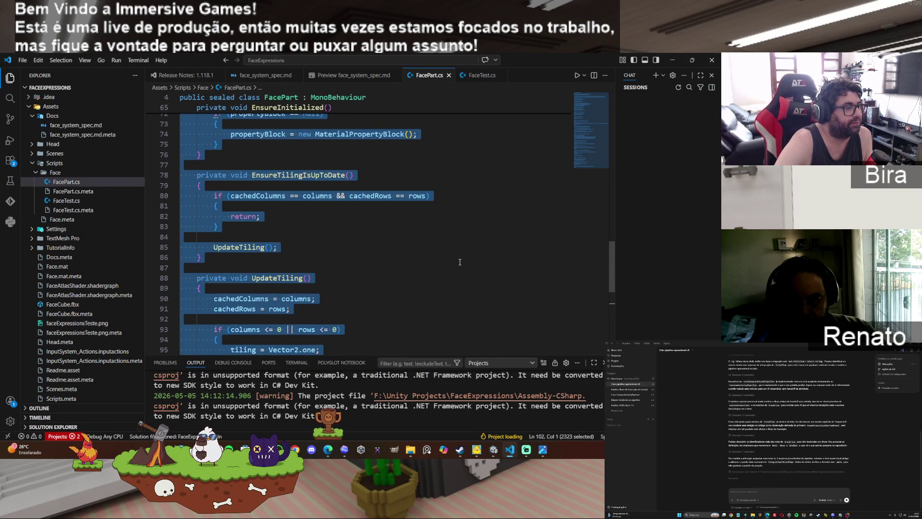
{"action": "scroll", "coordinate": [460, 261], "scroll_direction": "down", "scroll_amount": 2}
{"action": "left_click", "coordinate": [490, 265]}
{"action": "scroll", "coordinate": [493, 281], "scroll_direction": "up", "scroll_amount": 5}
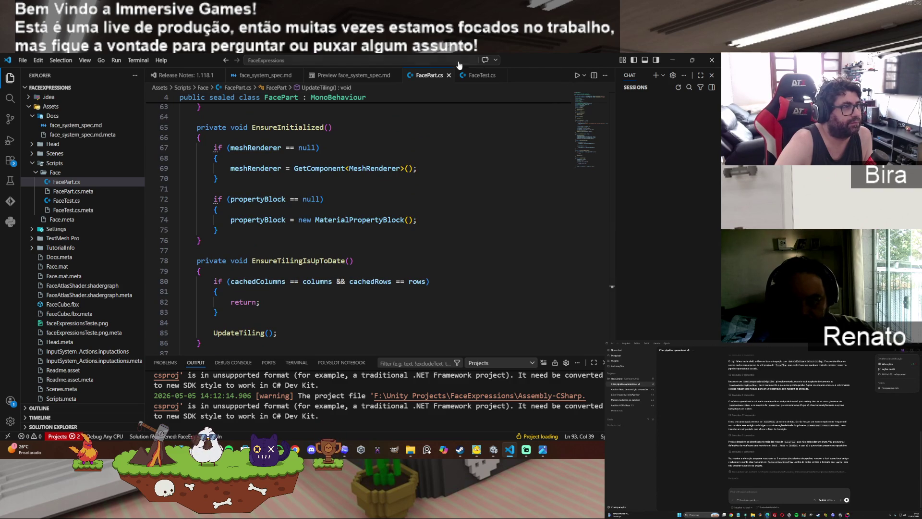
{"action": "left_click", "coordinate": [470, 76]}
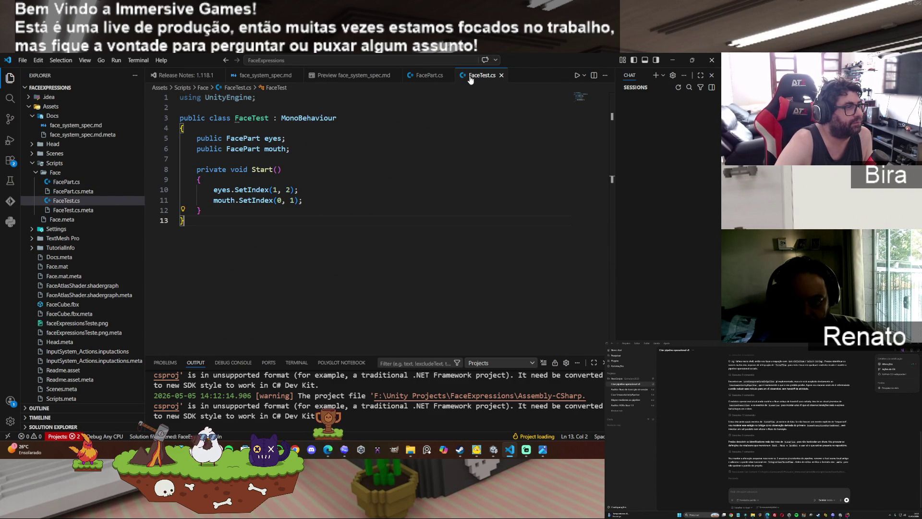
Step: Read through FacePart.cs's tiling code again, then minimize the editor back to Unity
{"action": "left_click", "coordinate": [425, 77]}
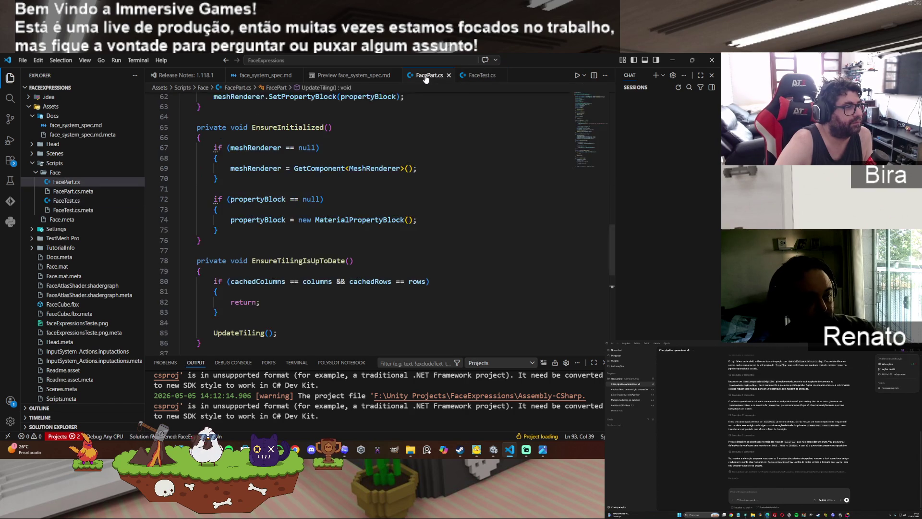
{"action": "scroll", "coordinate": [410, 300], "scroll_direction": "down", "scroll_amount": 8}
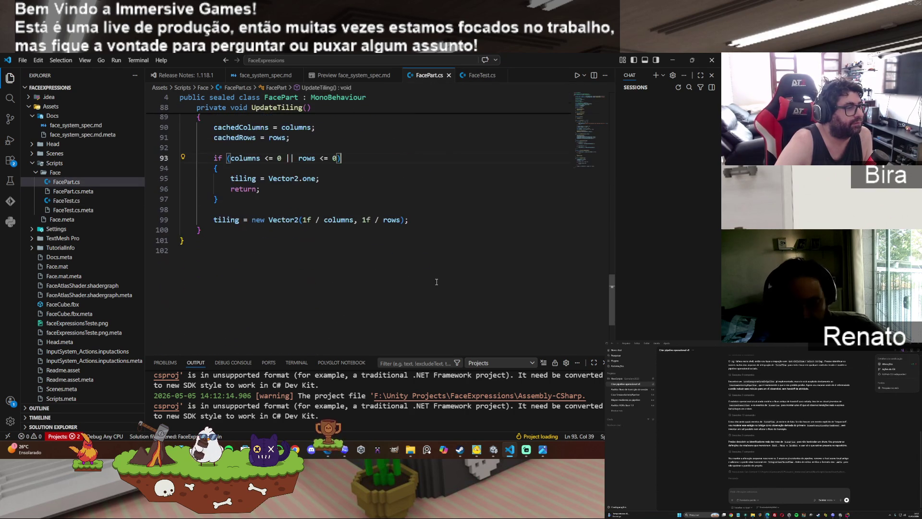
{"action": "scroll", "coordinate": [452, 266], "scroll_direction": "up", "scroll_amount": 6}
{"action": "scroll", "coordinate": [452, 266], "scroll_direction": "up", "scroll_amount": 5}
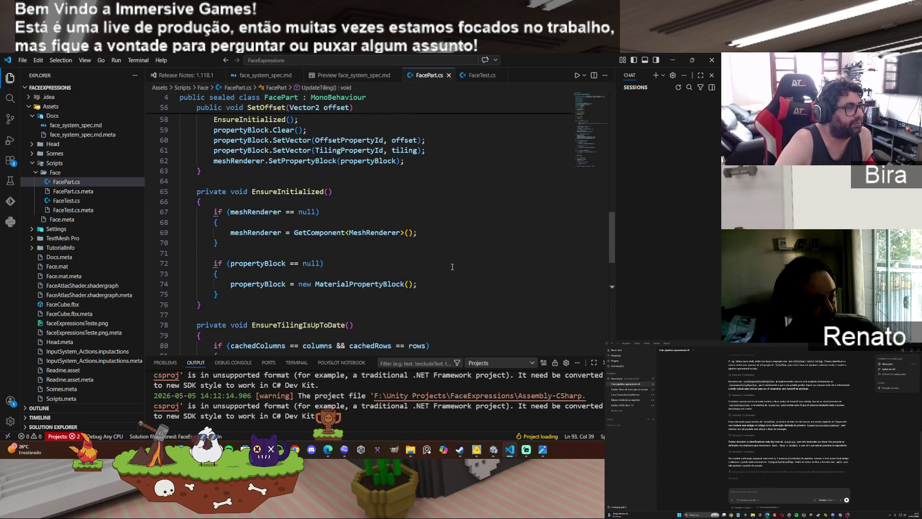
{"action": "scroll", "coordinate": [452, 266], "scroll_direction": "up", "scroll_amount": 8}
{"action": "scroll", "coordinate": [452, 266], "scroll_direction": "up", "scroll_amount": 4}
{"action": "scroll", "coordinate": [452, 266], "scroll_direction": "up", "scroll_amount": 7}
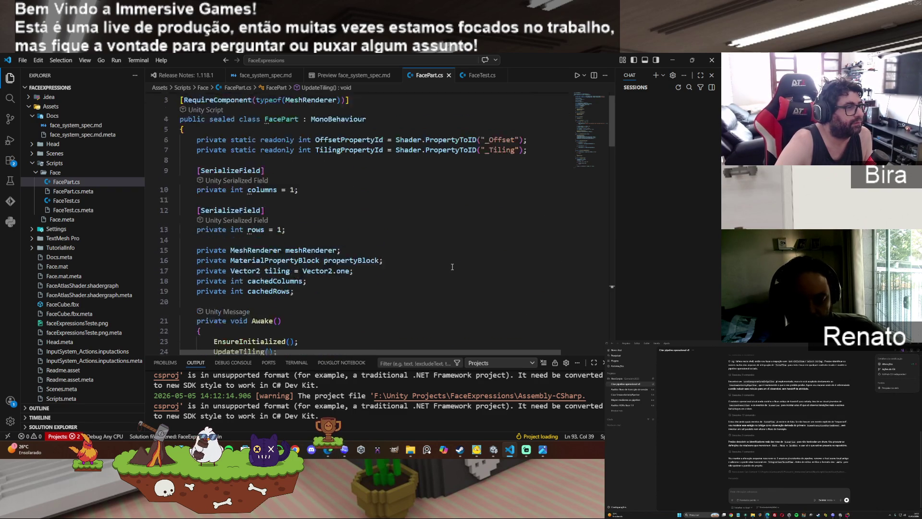
{"action": "scroll", "coordinate": [452, 266], "scroll_direction": "down", "scroll_amount": 2}
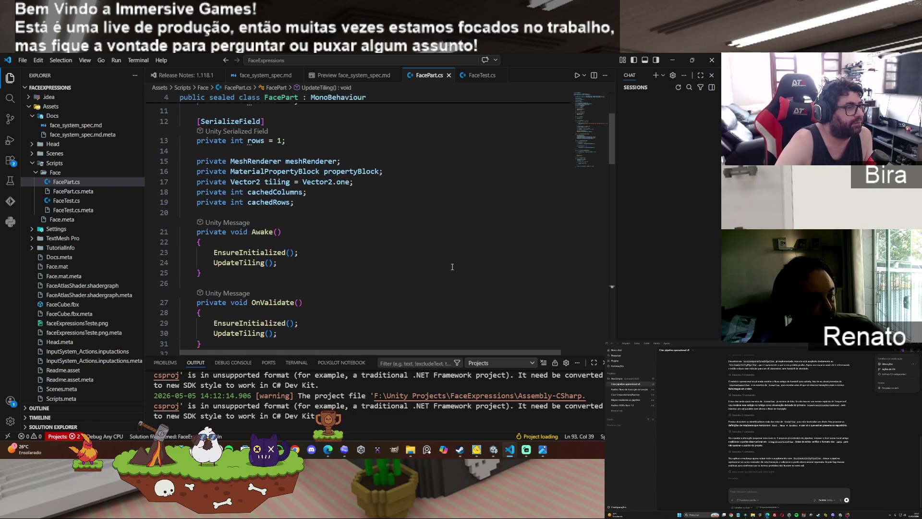
{"action": "scroll", "coordinate": [452, 267], "scroll_direction": "down", "scroll_amount": 2}
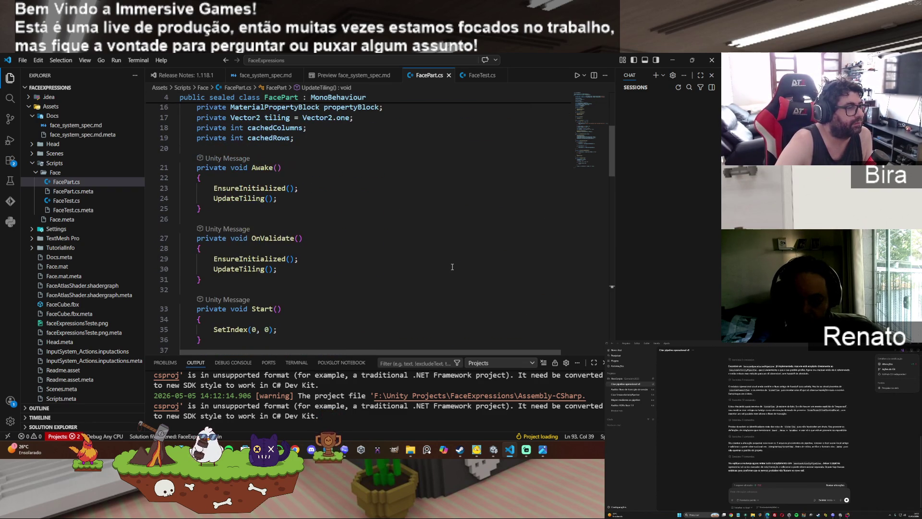
{"action": "scroll", "coordinate": [454, 264], "scroll_direction": "down", "scroll_amount": 2}
{"action": "scroll", "coordinate": [456, 262], "scroll_direction": "down", "scroll_amount": 2}
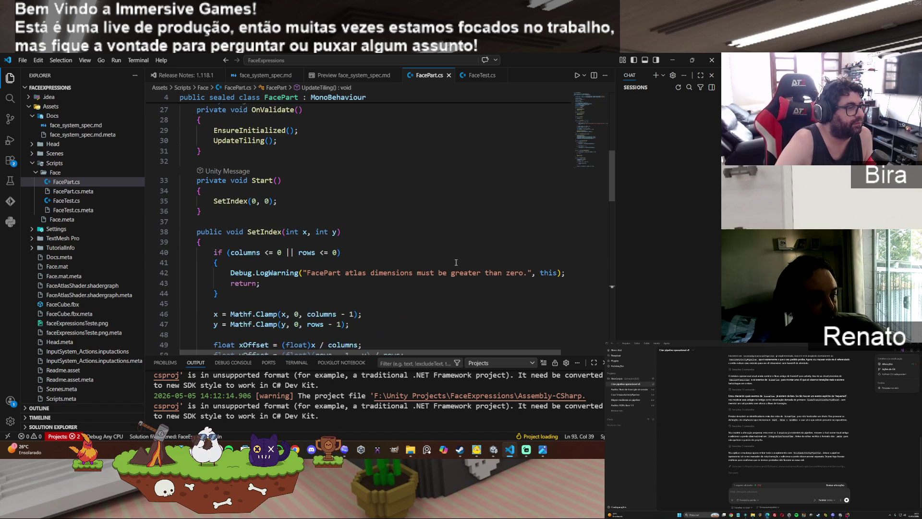
{"action": "scroll", "coordinate": [456, 262], "scroll_direction": "down", "scroll_amount": 2}
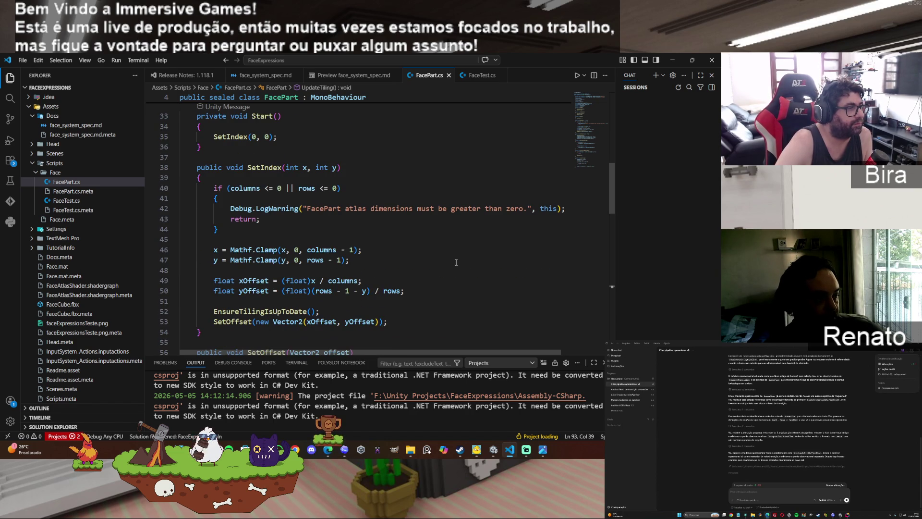
{"action": "scroll", "coordinate": [456, 263], "scroll_direction": "down", "scroll_amount": 1}
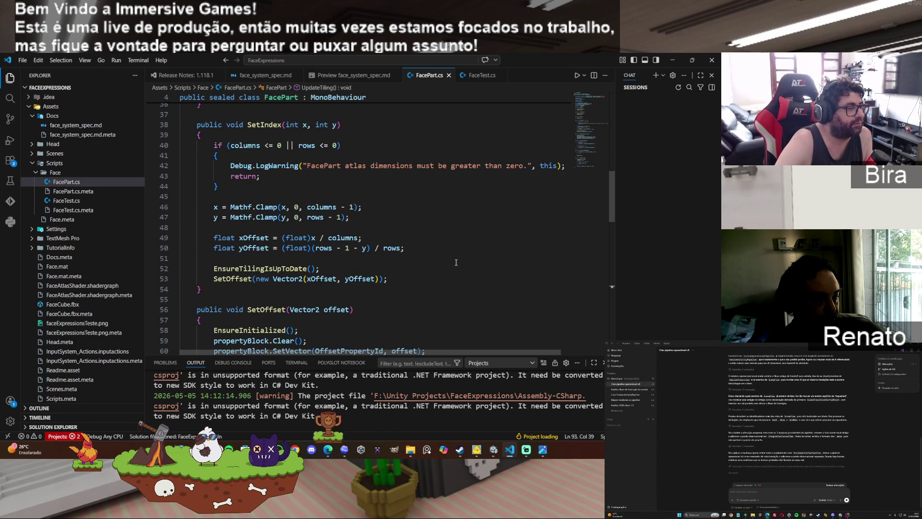
{"action": "scroll", "coordinate": [456, 263], "scroll_direction": "up", "scroll_amount": 1}
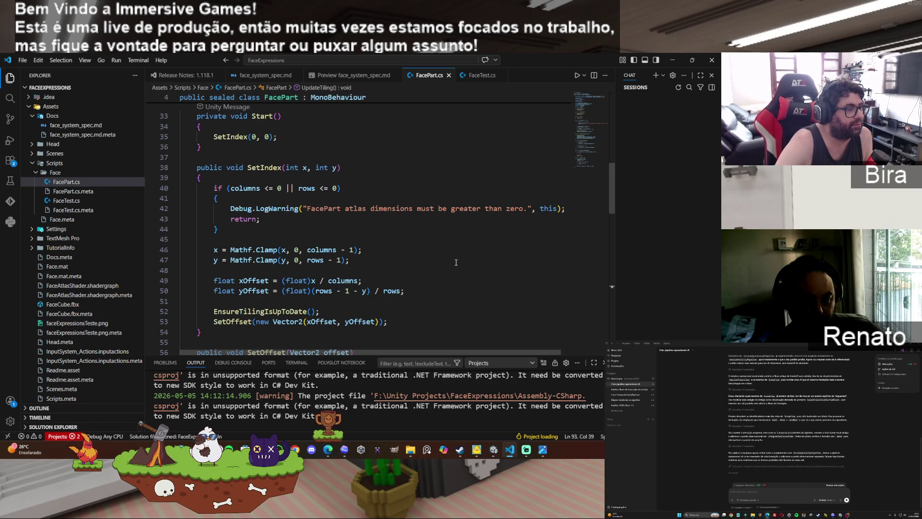
{"action": "scroll", "coordinate": [456, 262], "scroll_direction": "down", "scroll_amount": 1}
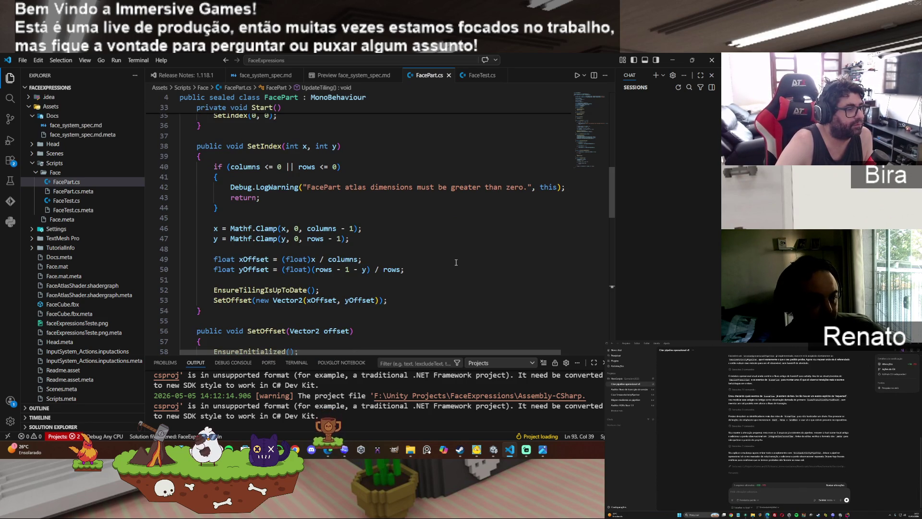
{"action": "scroll", "coordinate": [457, 262], "scroll_direction": "down", "scroll_amount": 2}
{"action": "scroll", "coordinate": [457, 263], "scroll_direction": "down", "scroll_amount": 2}
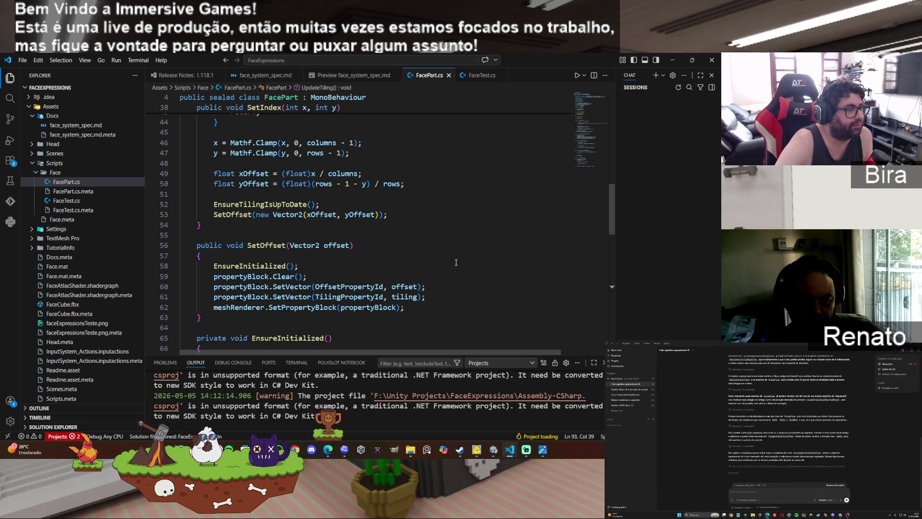
{"action": "scroll", "coordinate": [456, 263], "scroll_direction": "down", "scroll_amount": 7}
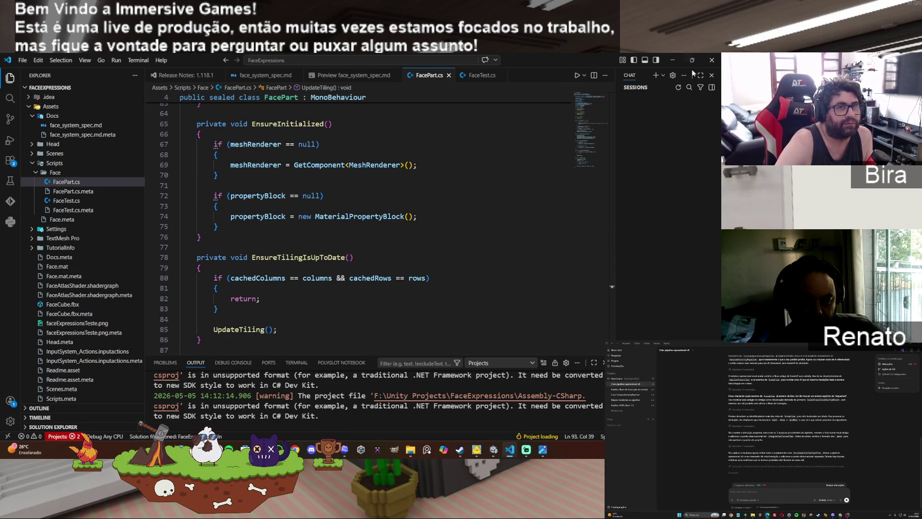
{"action": "left_click", "coordinate": [676, 58]}
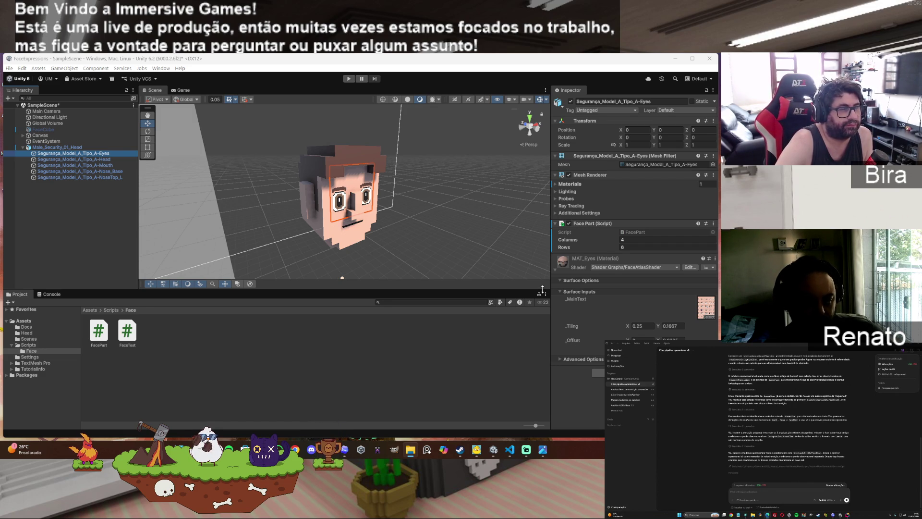
Step: Set the offset values to 0, including the mouth's Y offset, and replay the scene
{"action": "left_click", "coordinate": [350, 79]}
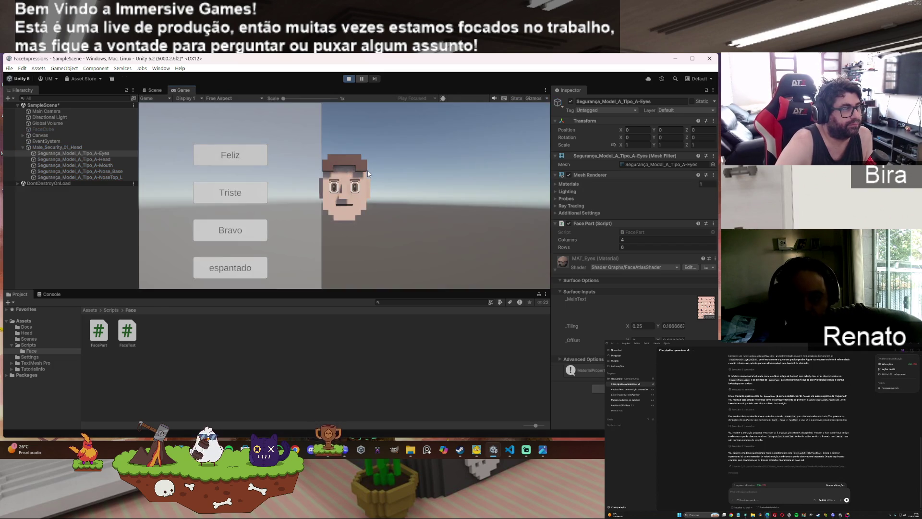
{"action": "left_click", "coordinate": [348, 79]}
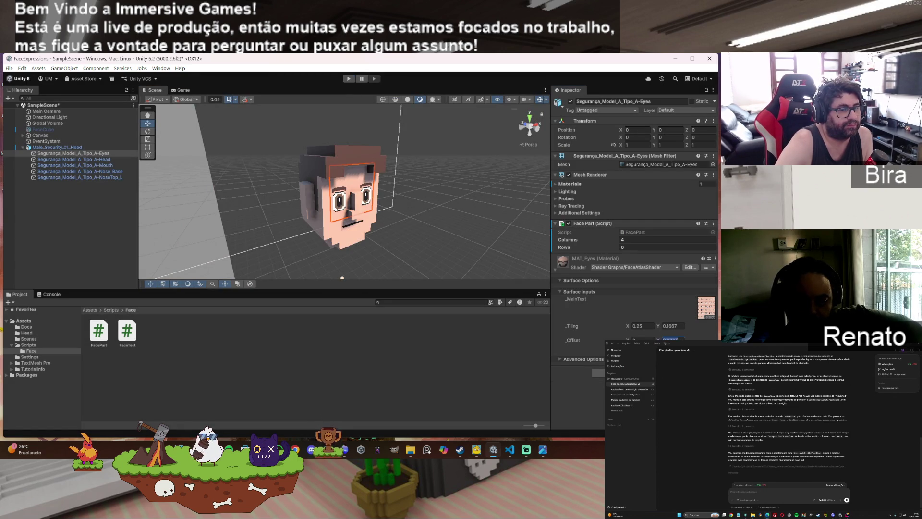
{"action": "type", "text": "0"}
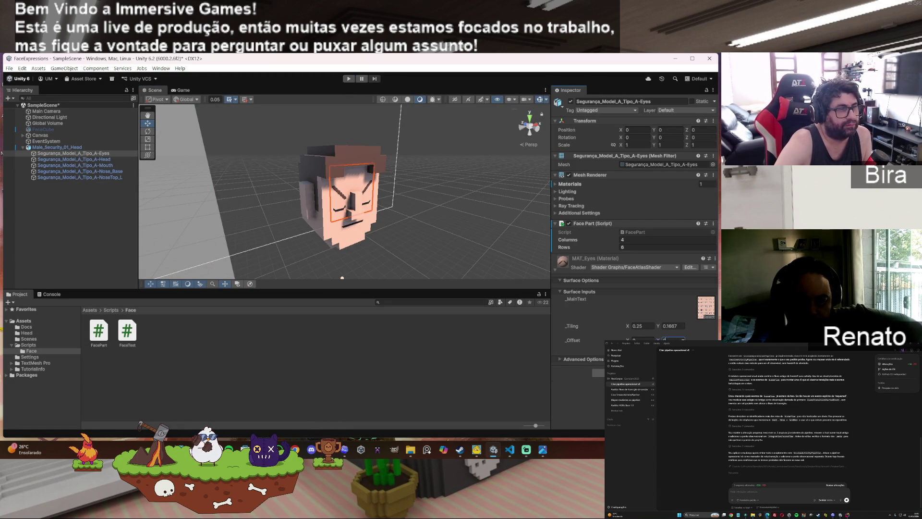
{"action": "left_click", "coordinate": [126, 165]}
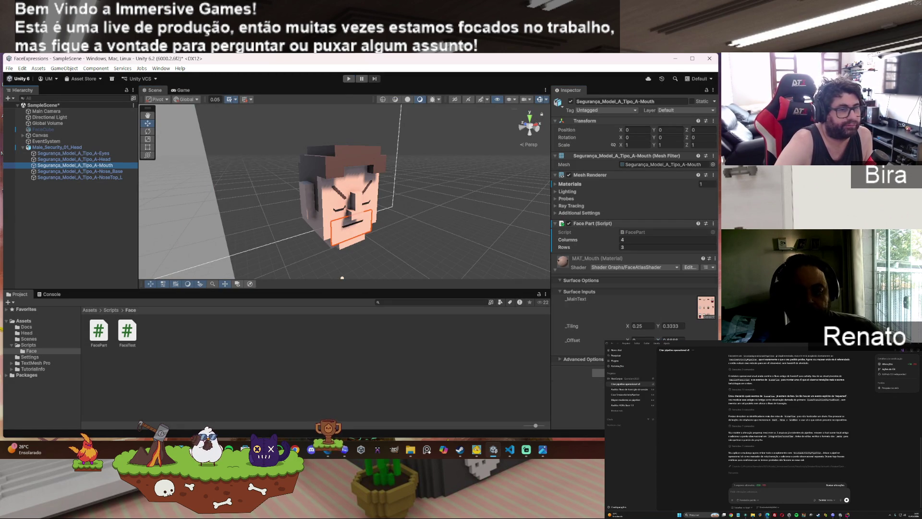
{"action": "left_click", "coordinate": [675, 340]}
{"action": "type", "text": "0"}
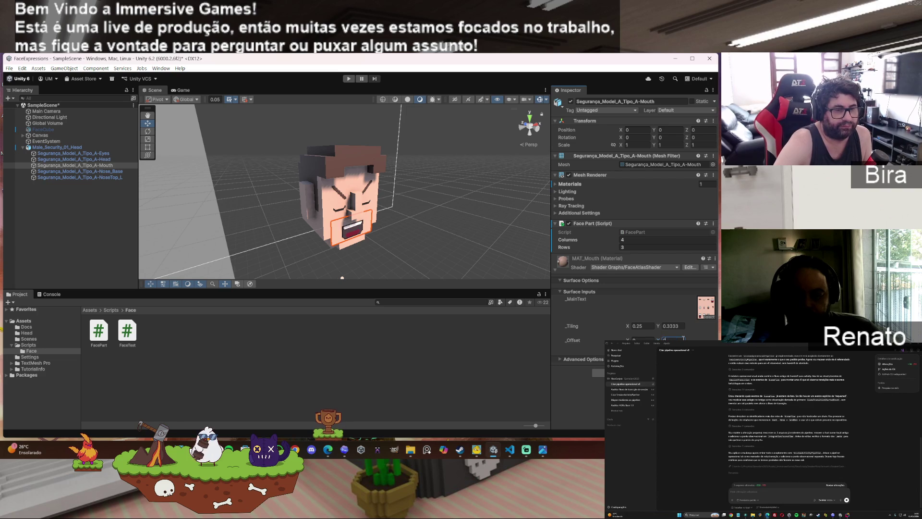
{"action": "left_click", "coordinate": [345, 80]}
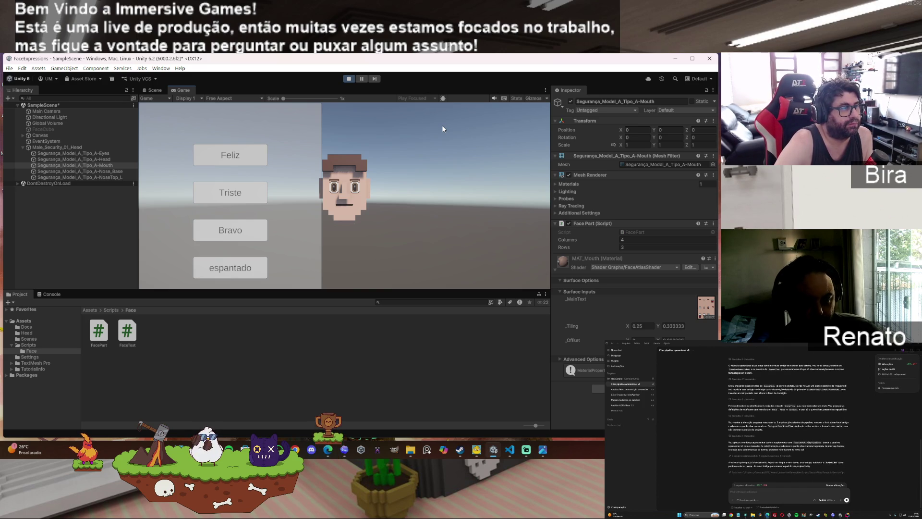
Step: Stop Play and check the MAT_Head, MAT_Eyes and MAT_Mouth materials in Assets/Head
{"action": "left_click", "coordinate": [351, 80]}
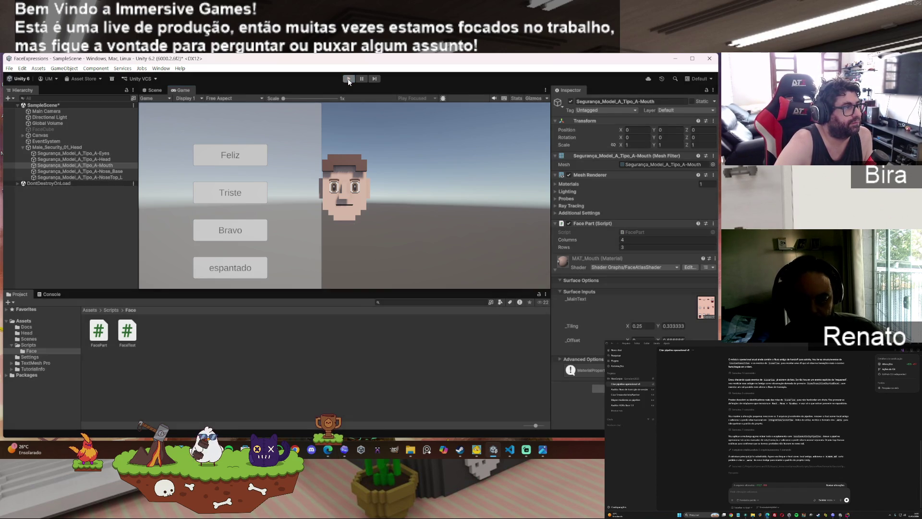
{"action": "left_click", "coordinate": [105, 154]}
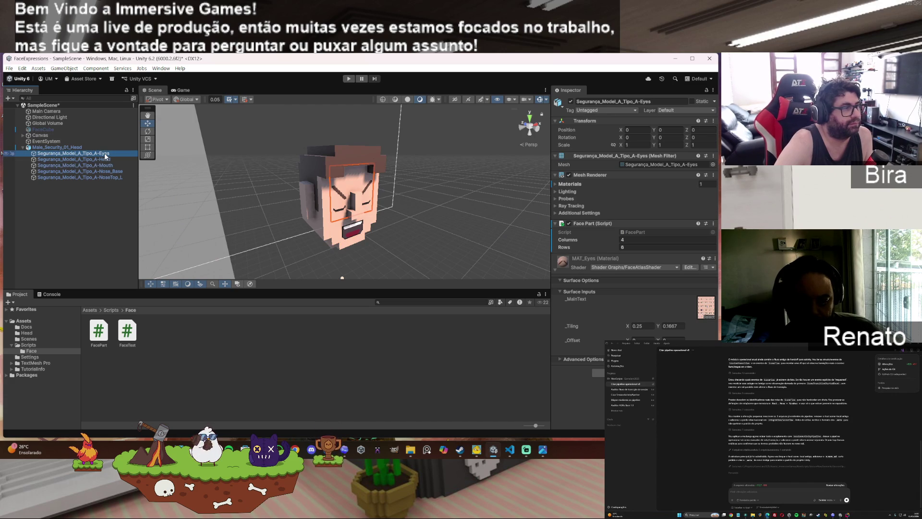
{"action": "left_click", "coordinate": [24, 321]}
{"action": "left_click", "coordinate": [27, 333]}
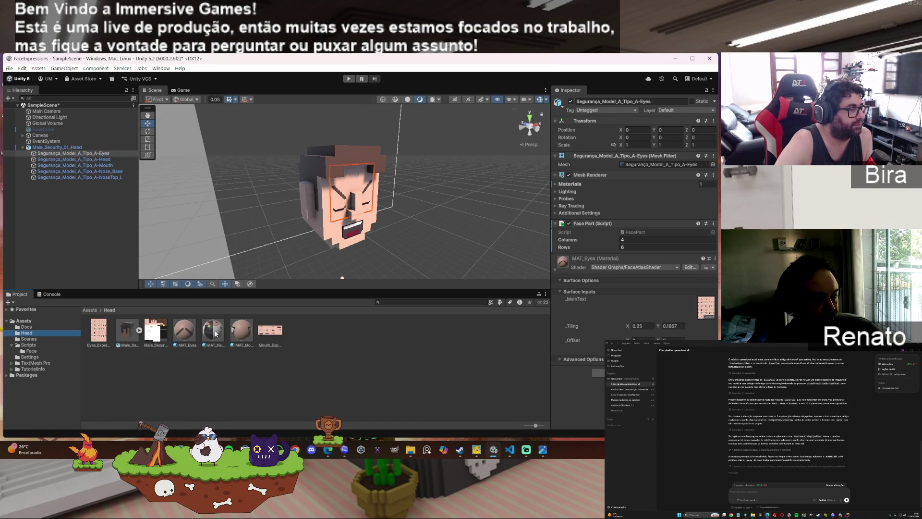
{"action": "left_click", "coordinate": [214, 335]}
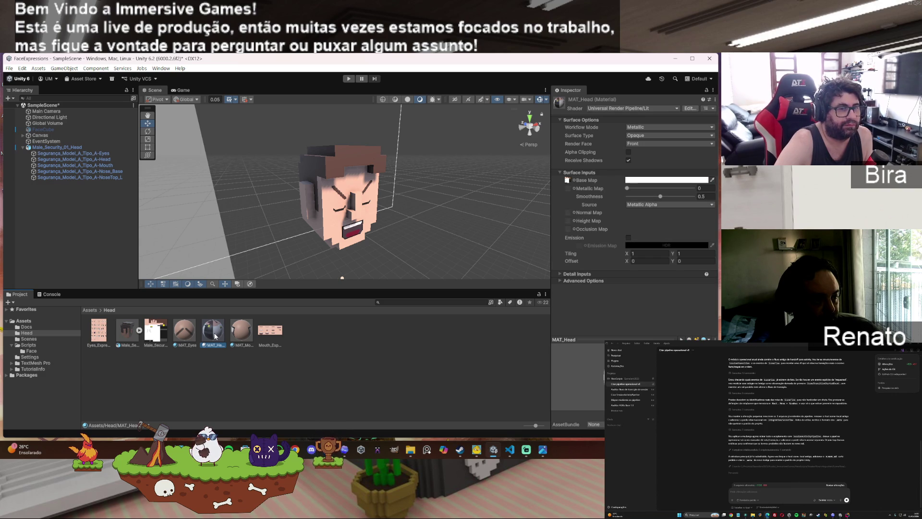
{"action": "left_click", "coordinate": [190, 331]}
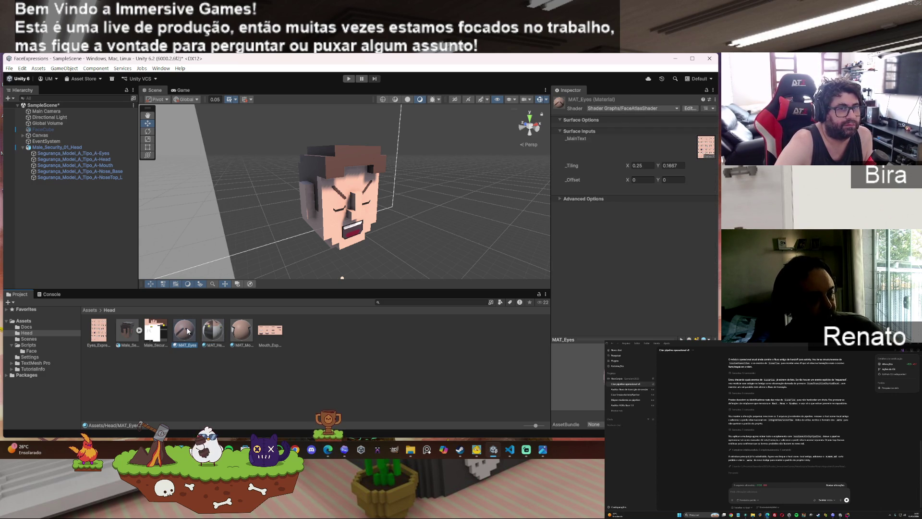
{"action": "left_click", "coordinate": [243, 330]}
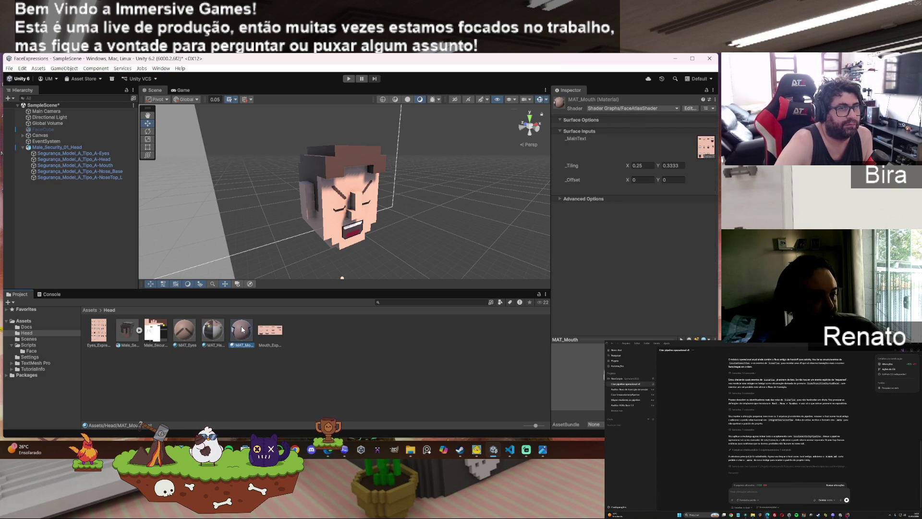
Step: Run the scene again and inspect the Eyes object during Play mode
{"action": "left_click", "coordinate": [349, 80]}
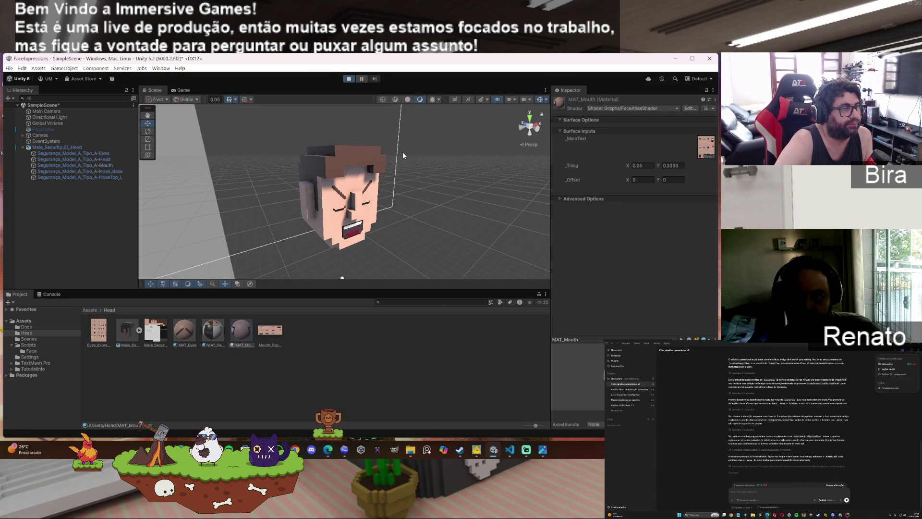
{"action": "left_click", "coordinate": [350, 79]}
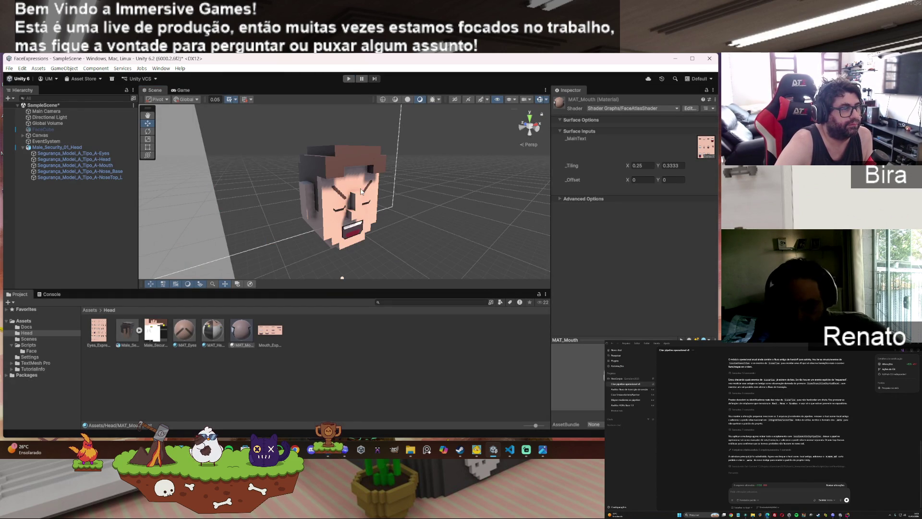
{"action": "left_click", "coordinate": [348, 79]}
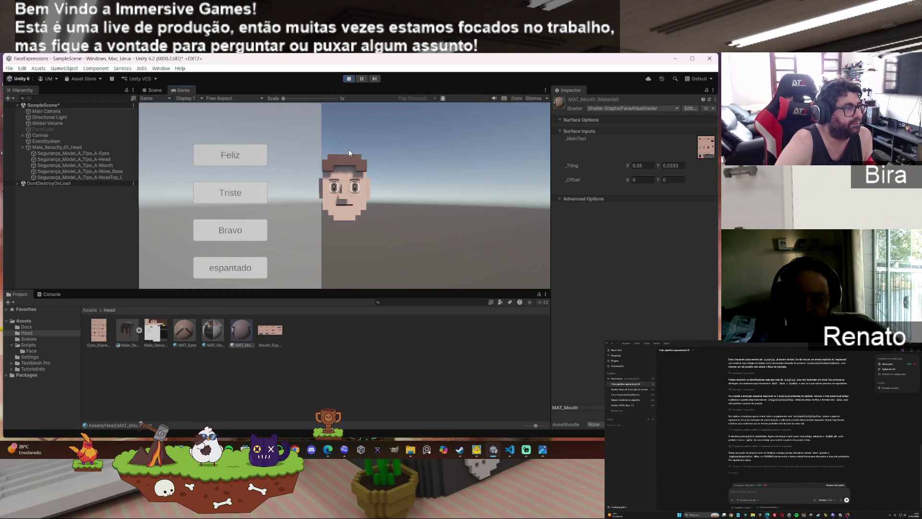
{"action": "left_click", "coordinate": [89, 154]}
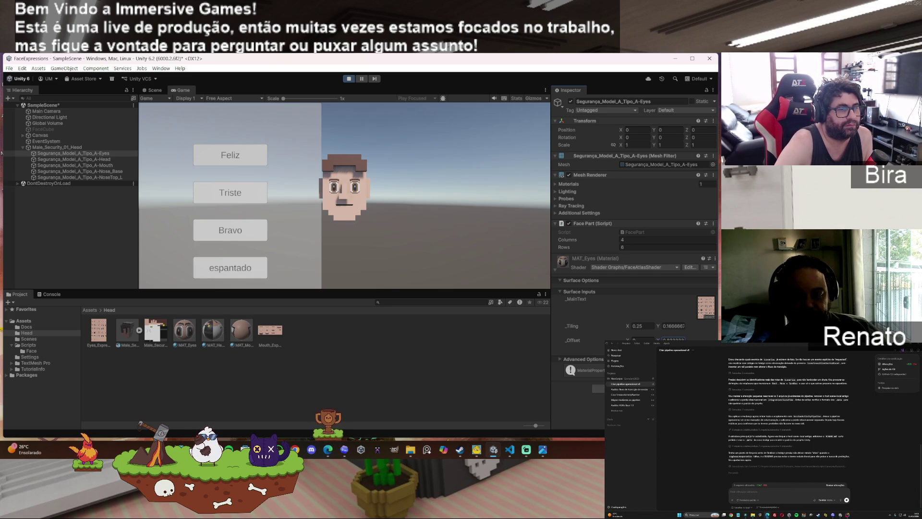
Step: Stop Play mode and set the eyes material Offset Y to 0, then go to VS Code
{"action": "left_click", "coordinate": [349, 78]}
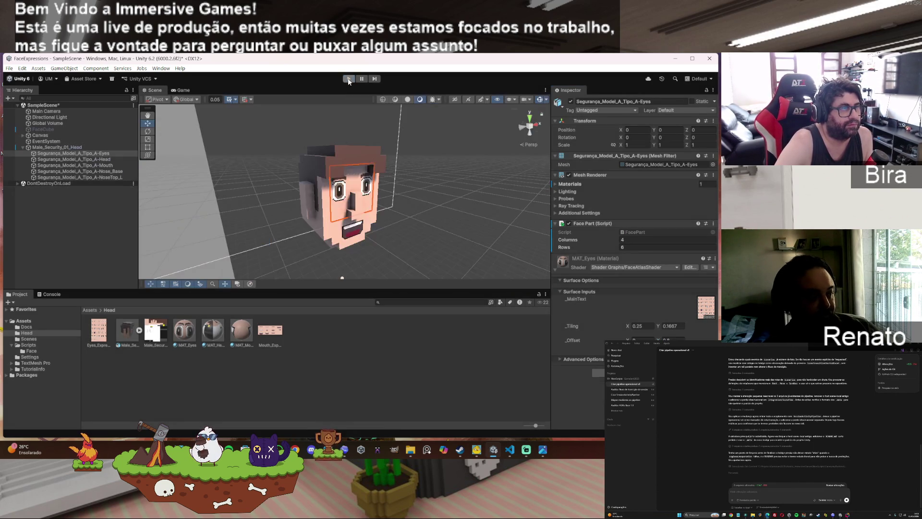
{"action": "mouse_move", "coordinate": [526, 450]}
{"action": "left_click", "coordinate": [666, 338]}
{"action": "type", "text": "0"}
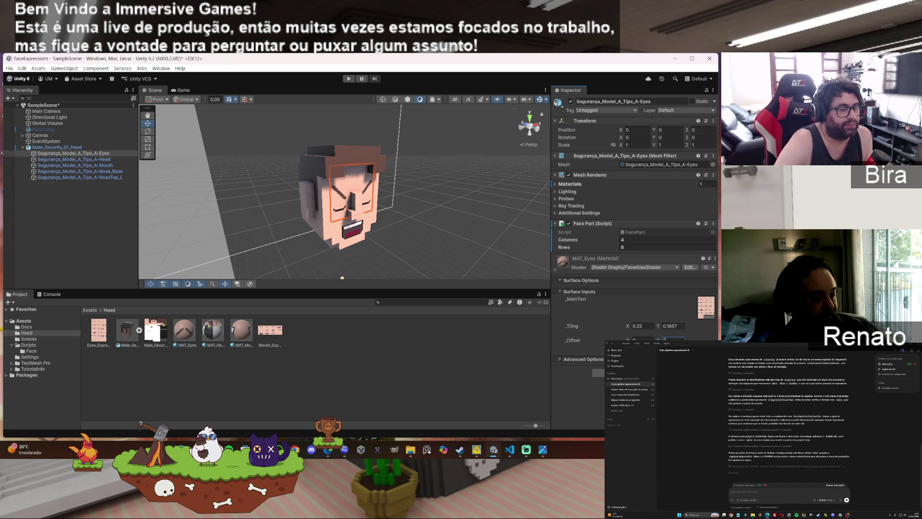
{"action": "key", "text": "Return"}
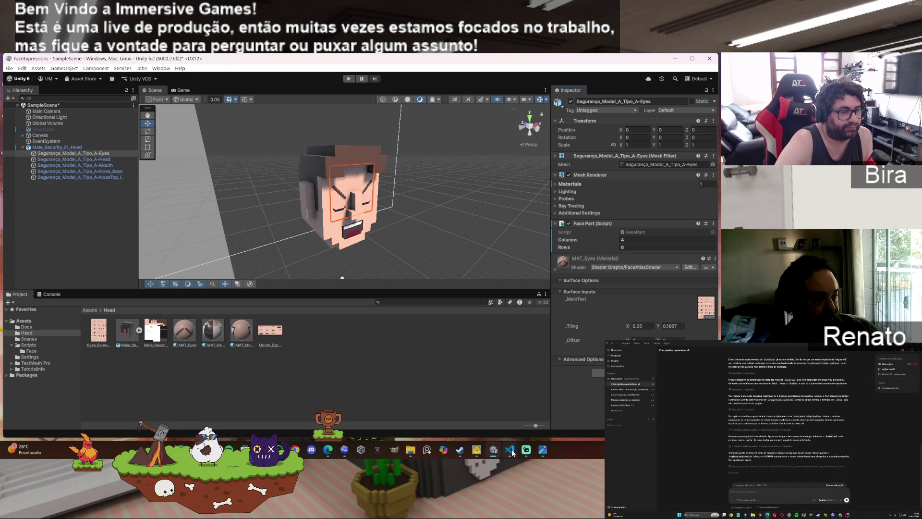
{"action": "left_click", "coordinate": [513, 453]}
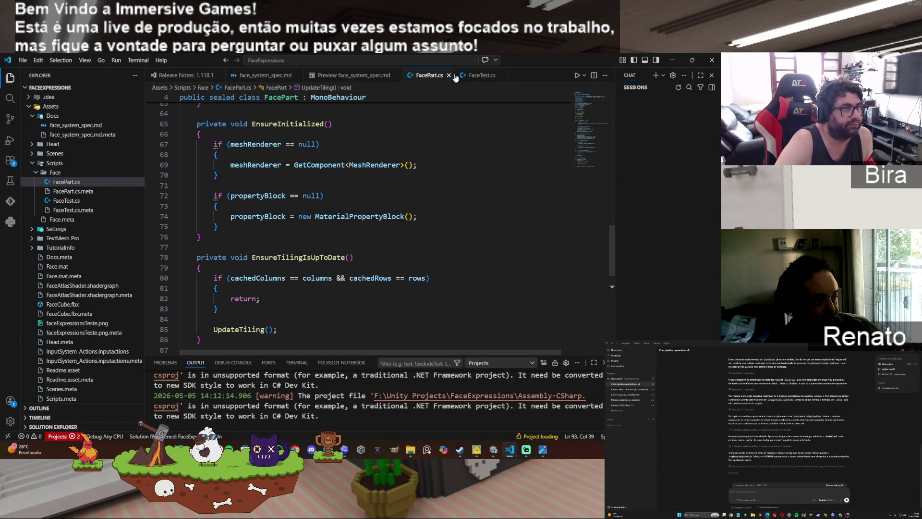
Step: Change the eyes call in FaceTest.cs to SetIndex(4, 2), save it, and return to Unity
{"action": "left_click", "coordinate": [479, 77]}
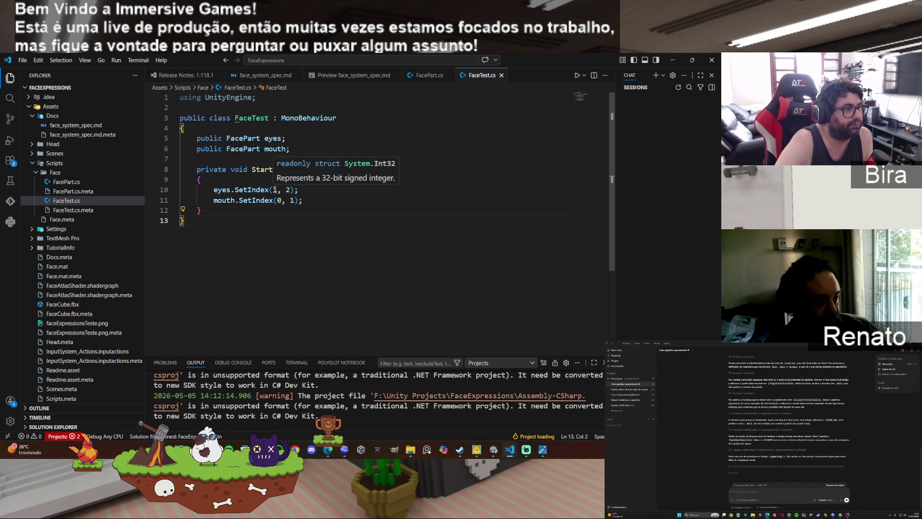
{"action": "double_click", "coordinate": [276, 190]}
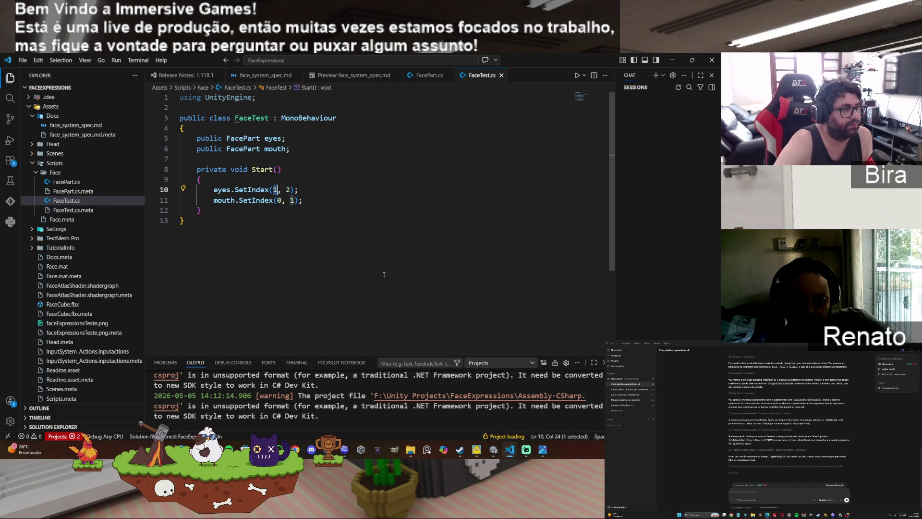
{"action": "type", "text": "4"}
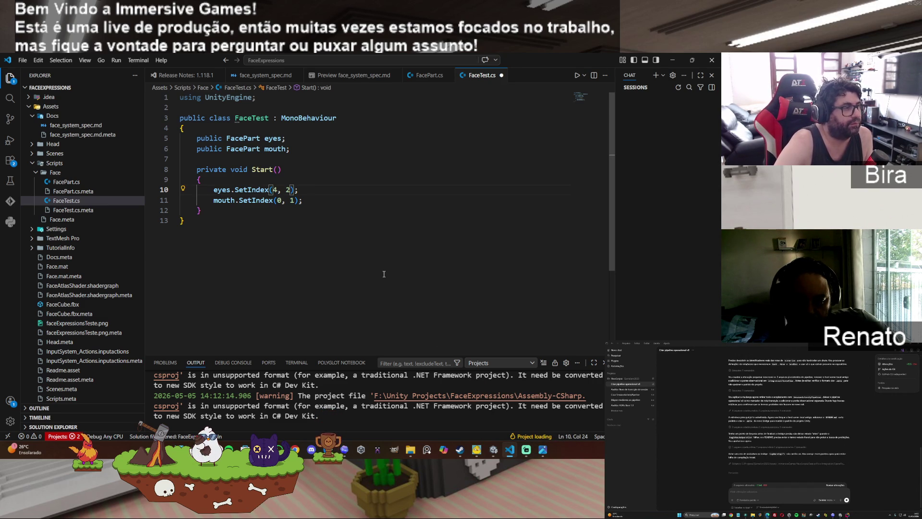
{"action": "key", "text": "ctrl+s"}
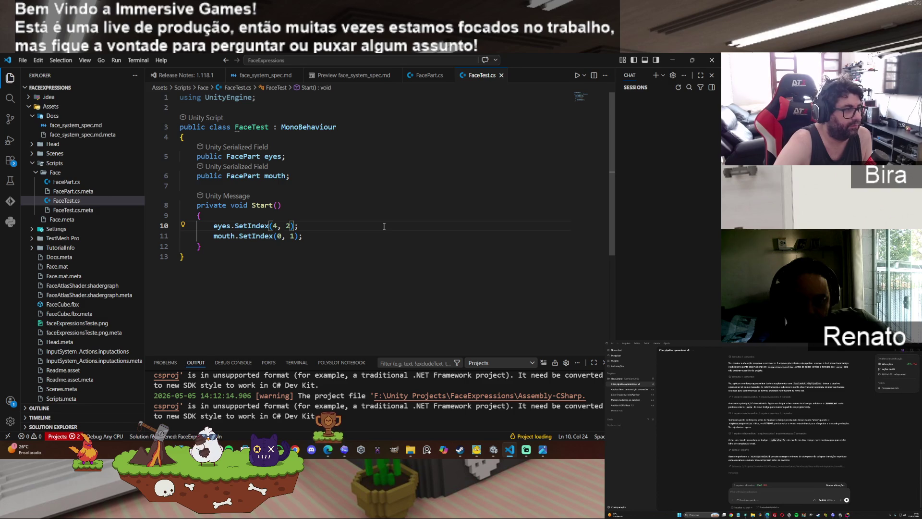
{"action": "left_click", "coordinate": [23, 60]}
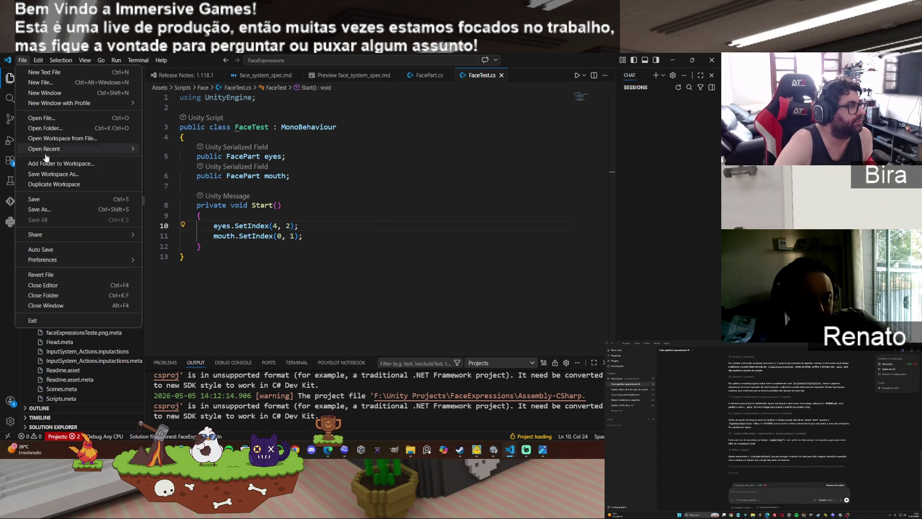
{"action": "left_click", "coordinate": [72, 204]}
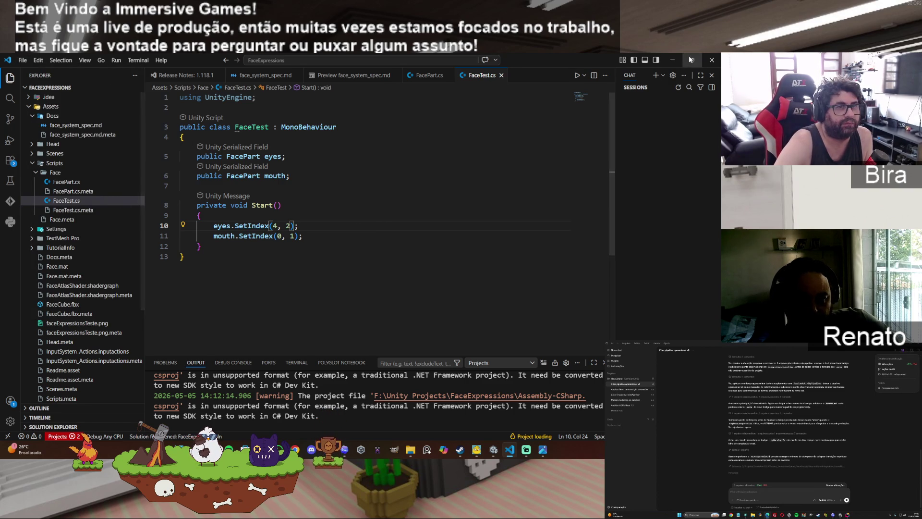
{"action": "key", "text": "alt+Tab"}
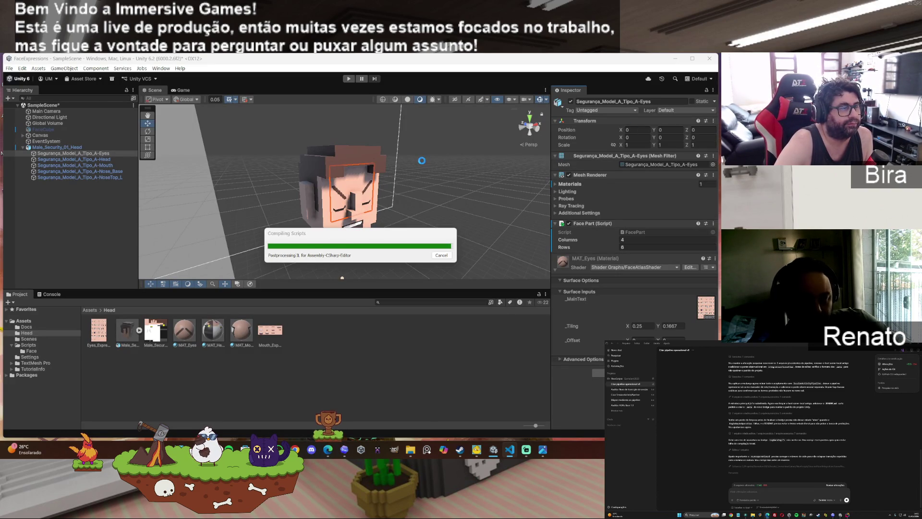
Step: Run and stop the scene to test the updated FaceTest values, then return to ChatGPT
{"action": "left_click", "coordinate": [351, 79]}
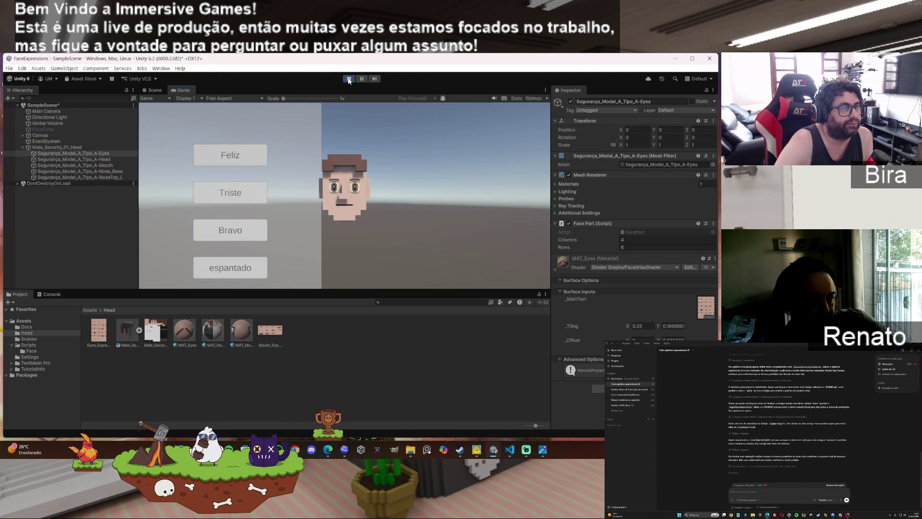
{"action": "left_click", "coordinate": [349, 80]}
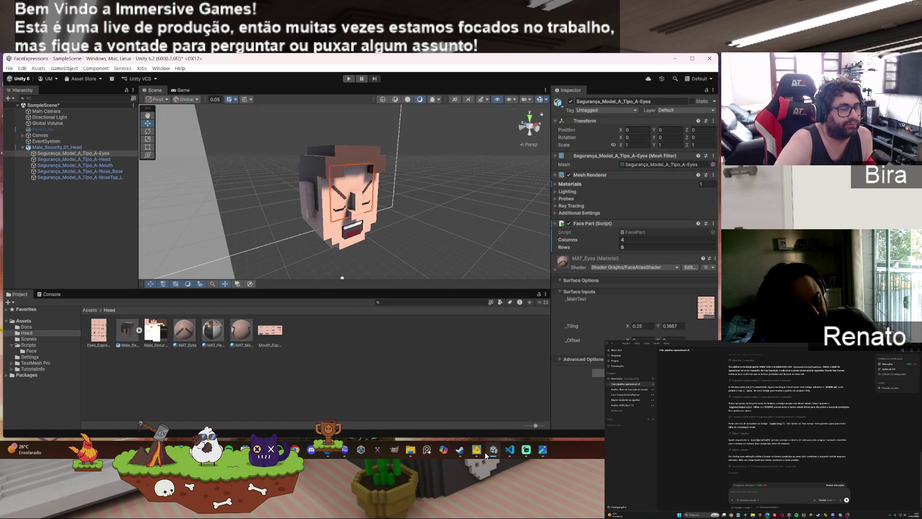
{"action": "left_click", "coordinate": [328, 449]}
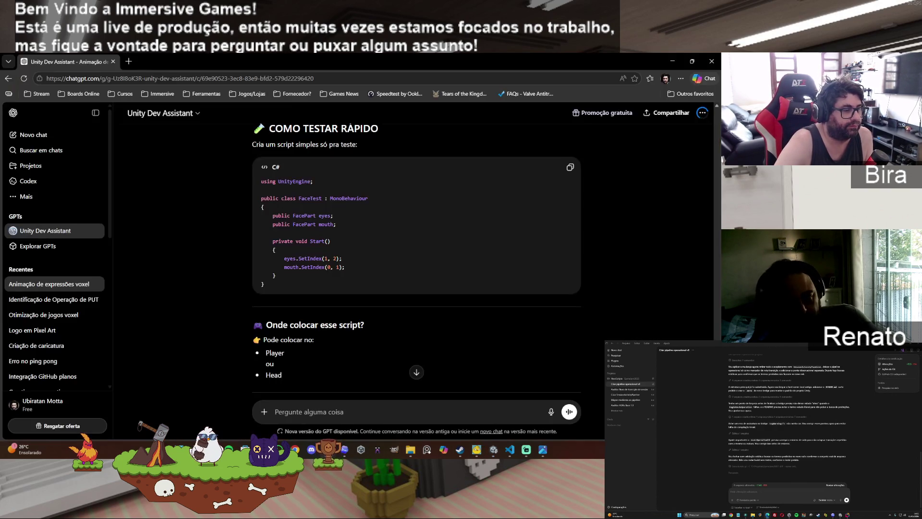
Step: Read down to the reply's Próximo passo and Me conta sections, glancing at Unity, and focus the message box
{"action": "scroll", "coordinate": [418, 304], "scroll_direction": "down", "scroll_amount": 3}
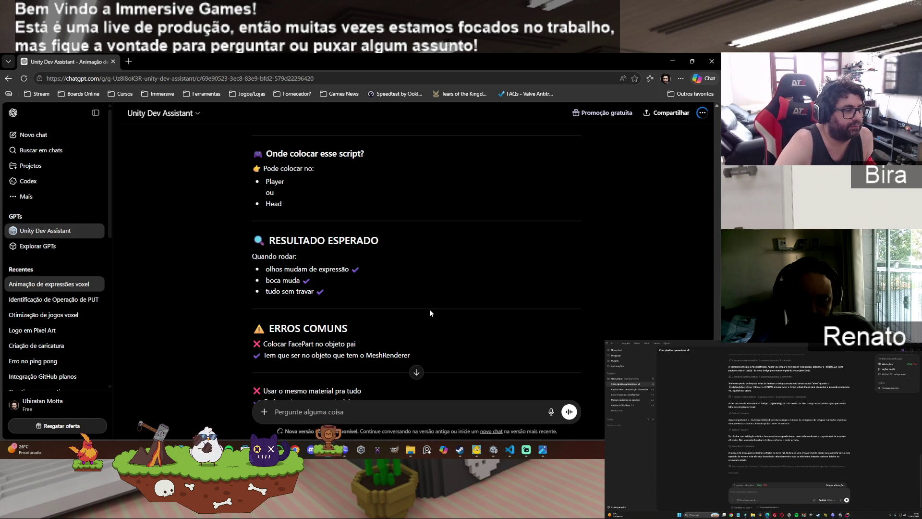
{"action": "scroll", "coordinate": [430, 310], "scroll_direction": "down", "scroll_amount": 1}
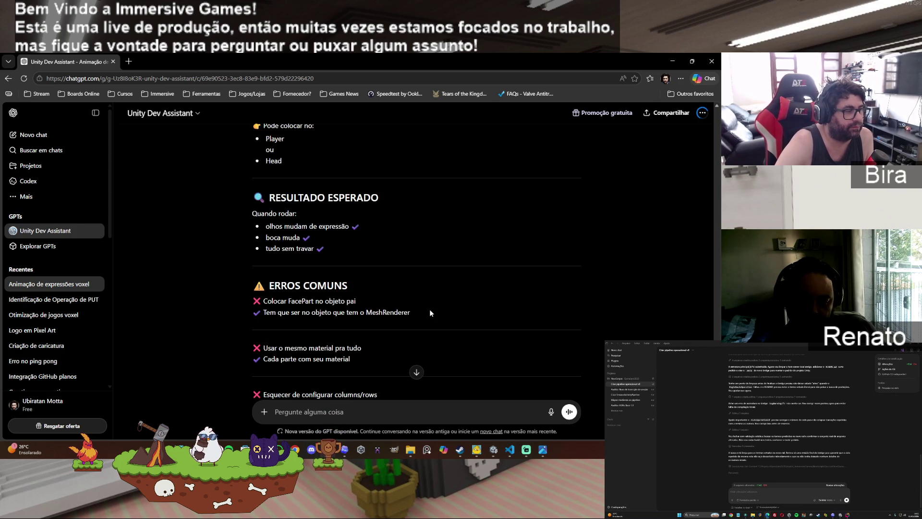
{"action": "left_click", "coordinate": [493, 449]}
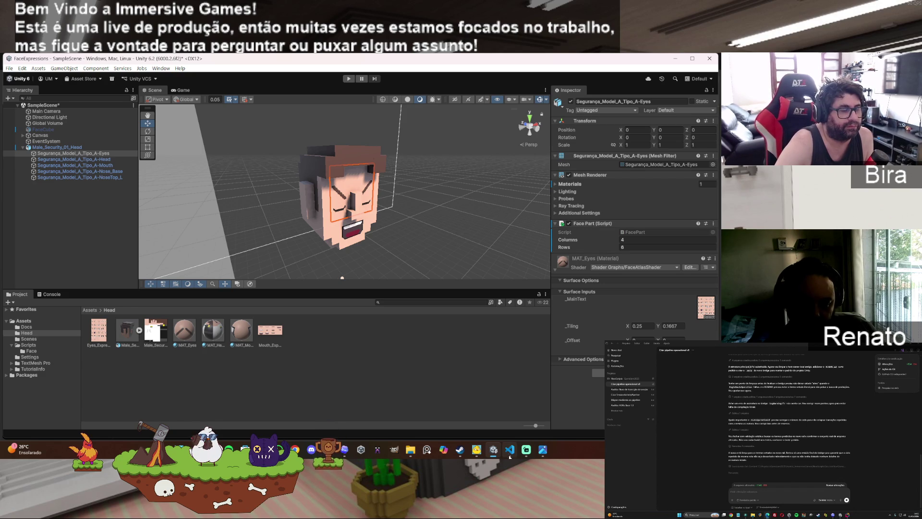
{"action": "left_click", "coordinate": [328, 450]}
{"action": "mouse_move", "coordinate": [344, 454]}
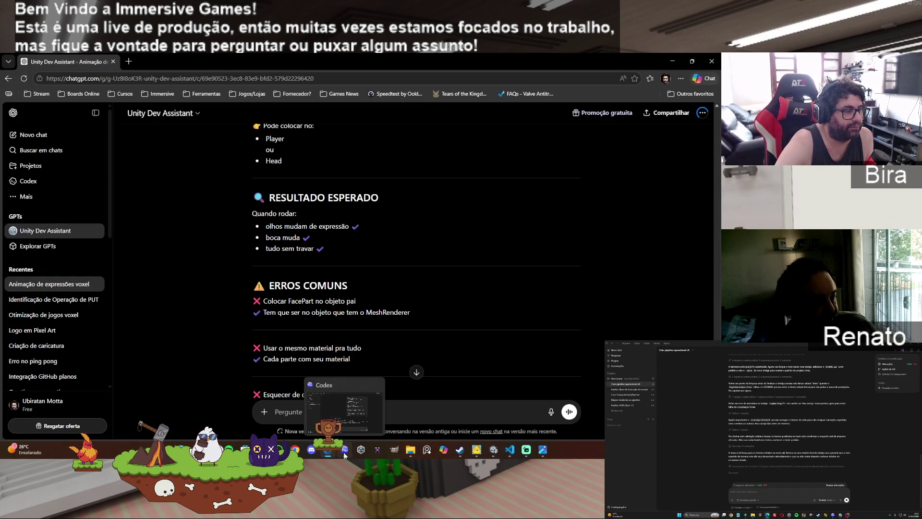
{"action": "scroll", "coordinate": [391, 369], "scroll_direction": "down", "scroll_amount": 5}
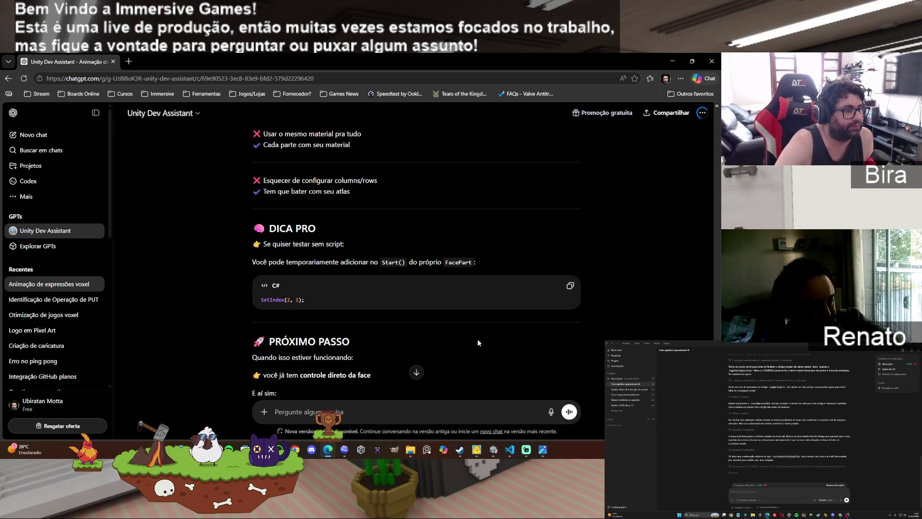
{"action": "scroll", "coordinate": [478, 342], "scroll_direction": "down", "scroll_amount": 3}
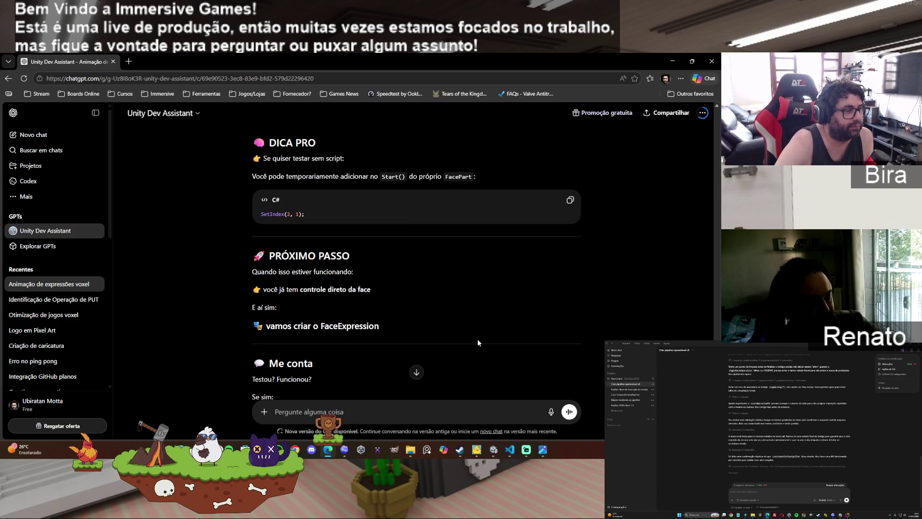
{"action": "left_click", "coordinate": [344, 407]}
Step: Send a bug report: both face parts stay at 0,0 and shader edits don't change the expression
{"action": "type", "text": "ele parece c"}
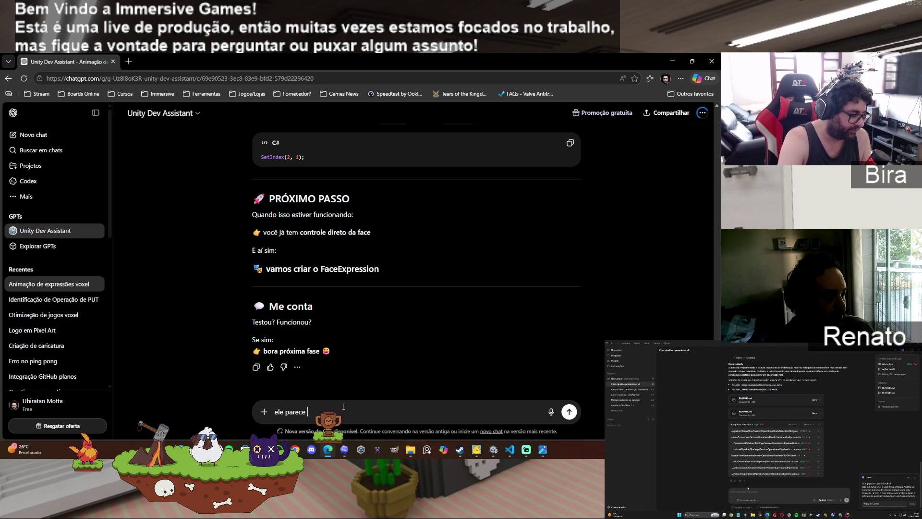
{"action": "type", "text": "olocar"}
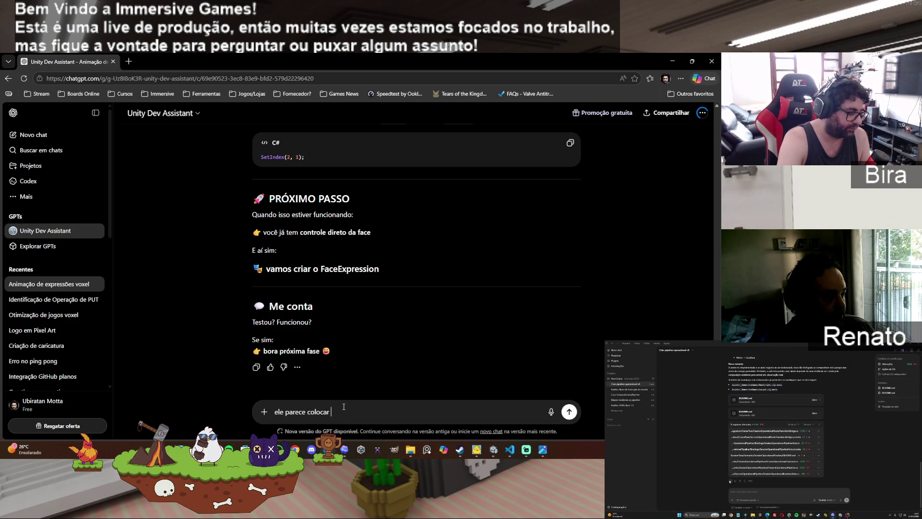
{"action": "type", "text": " 0,0"}
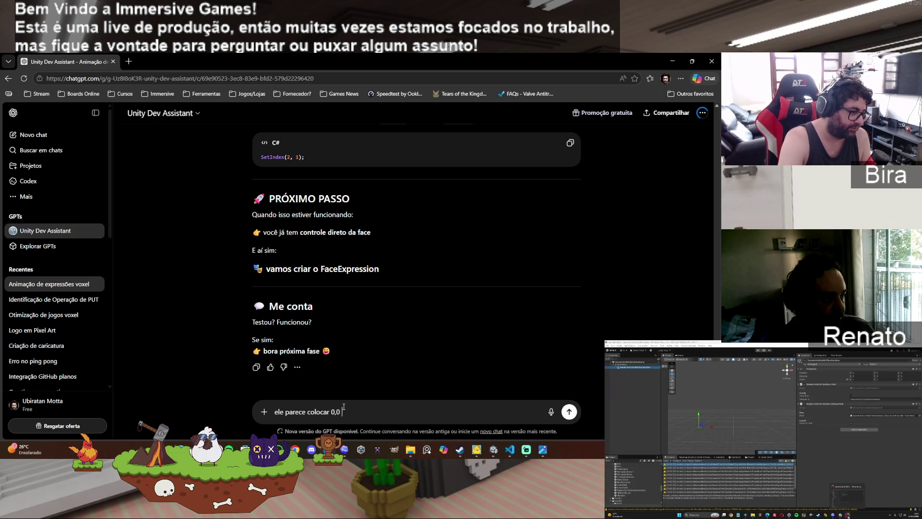
{"action": "type", "text": " nos dois"}
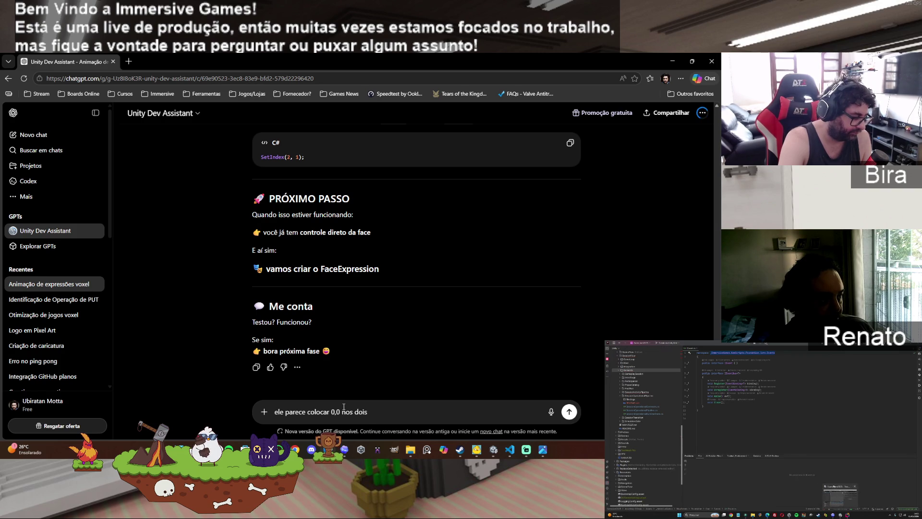
{"action": "type", "text": "face parts e "}
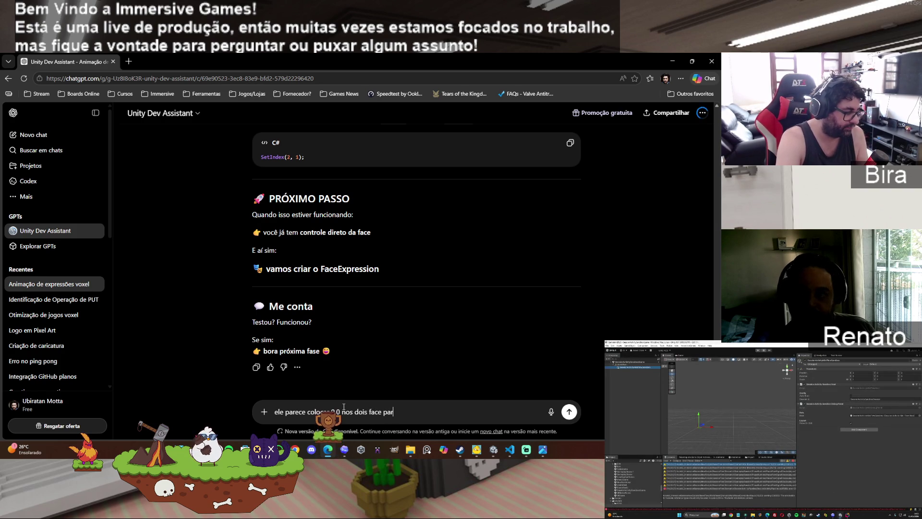
{"action": "type", "text": "ignor"}
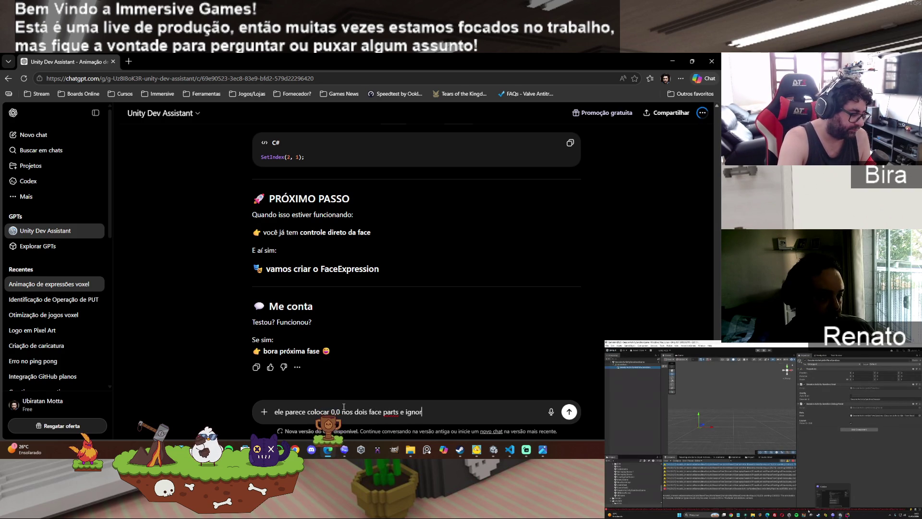
{"action": "type", "text": "a o sc"}
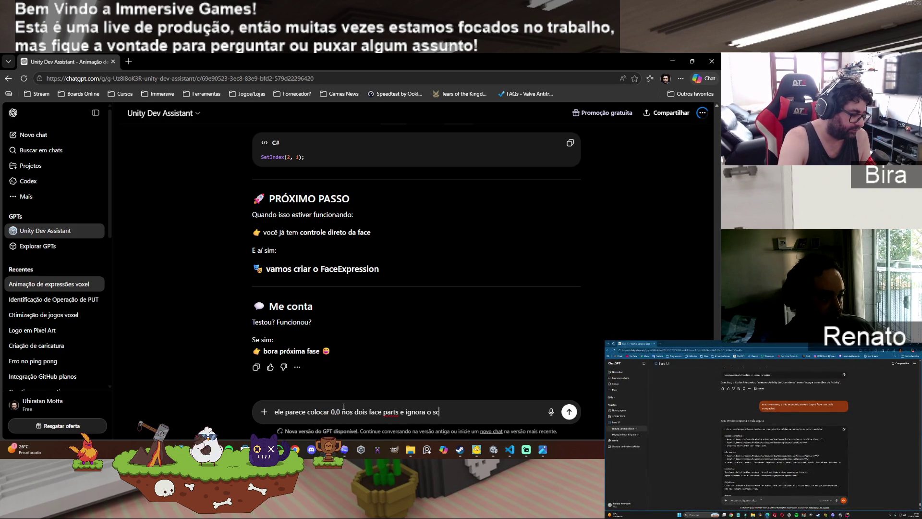
{"action": "type", "text": "ript de te"}
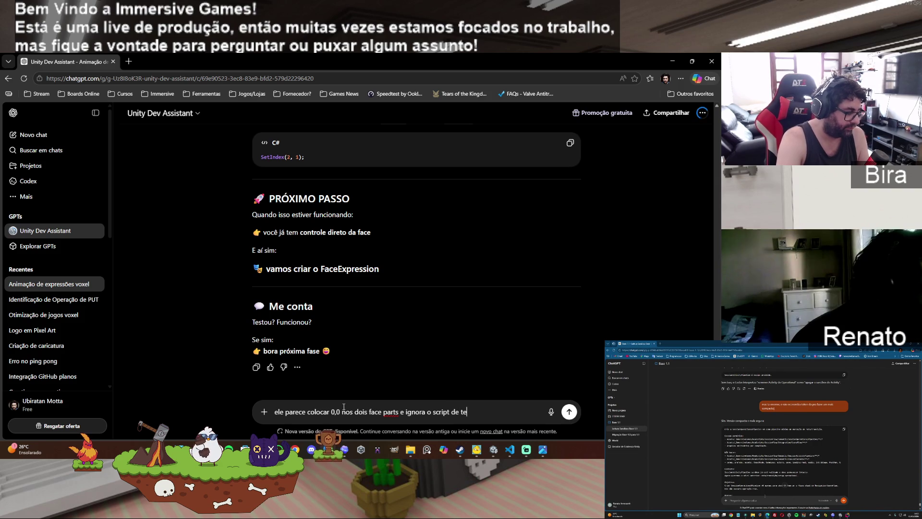
{"action": "type", "text": "ste ou ele não está "}
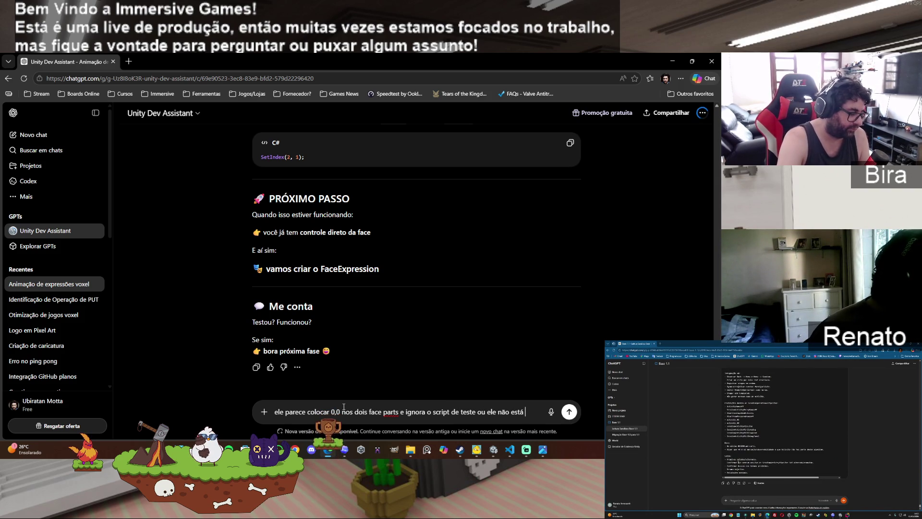
{"action": "type", "text": "aplicando os"}
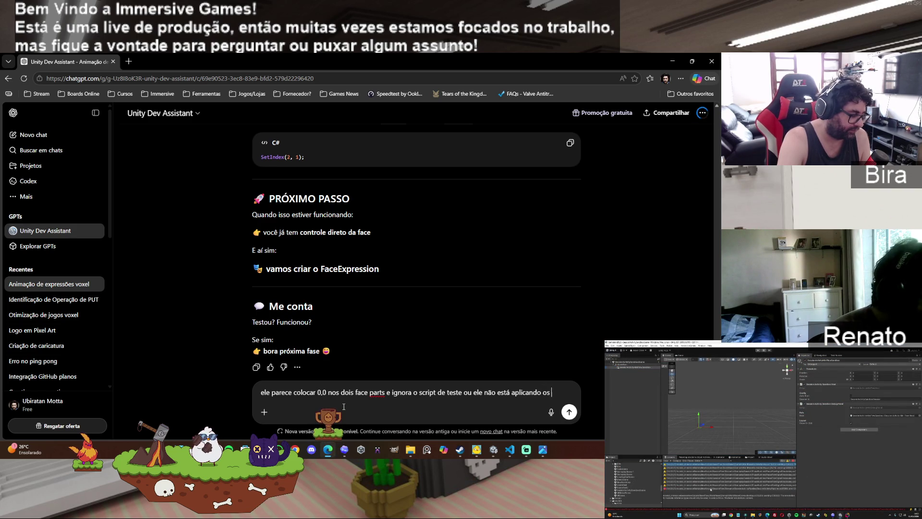
{"action": "type", "text": "valores do "}
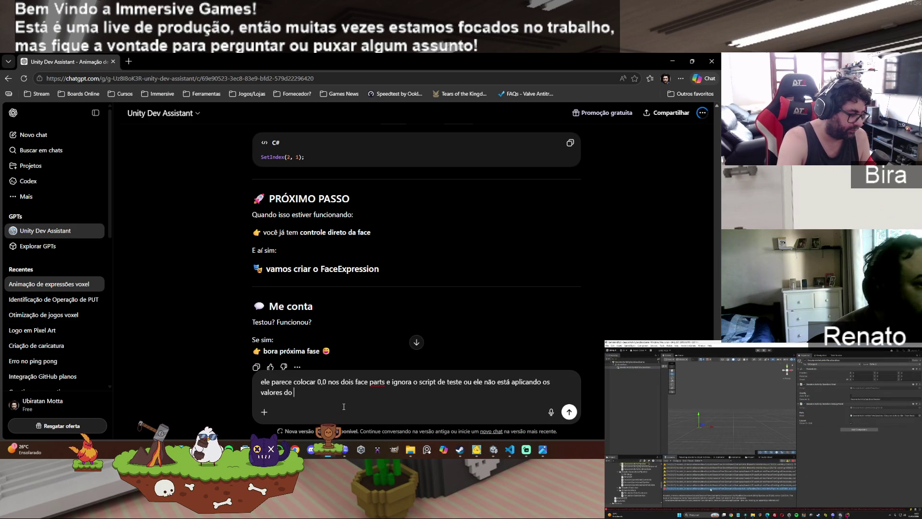
{"action": "type", "text": "script de teste. a"}
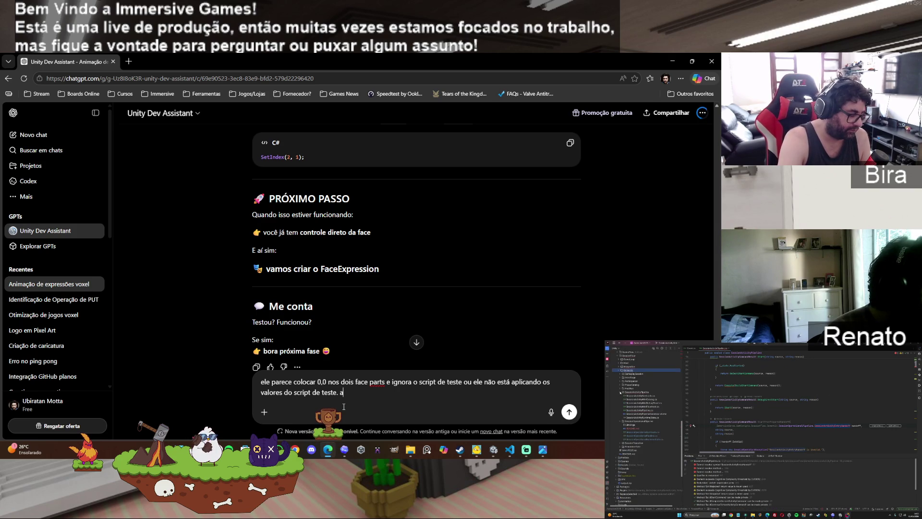
{"action": "key", "text": "BackSpace"}
{"action": "type", "text": "o tentar mudar "}
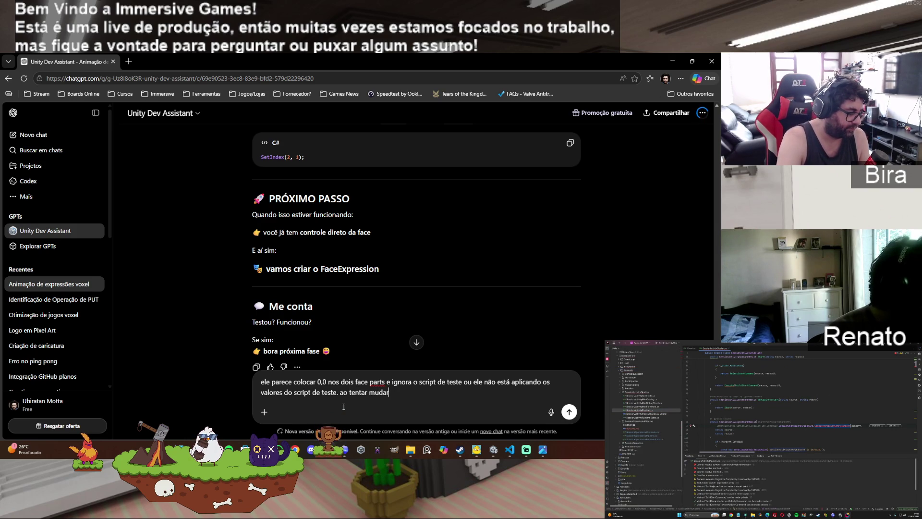
{"action": "type", "text": "direto no shader"}
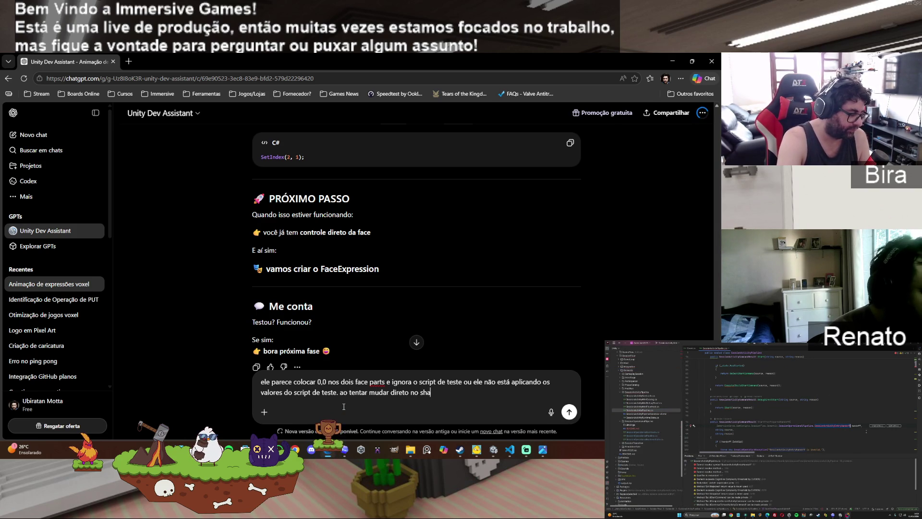
{"action": "type", "text": ", "}
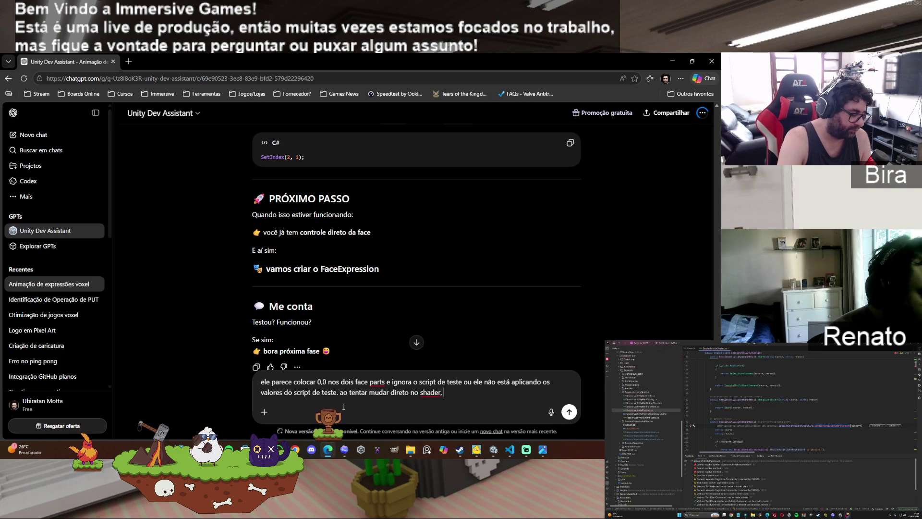
{"action": "type", "text": "ele não muda"}
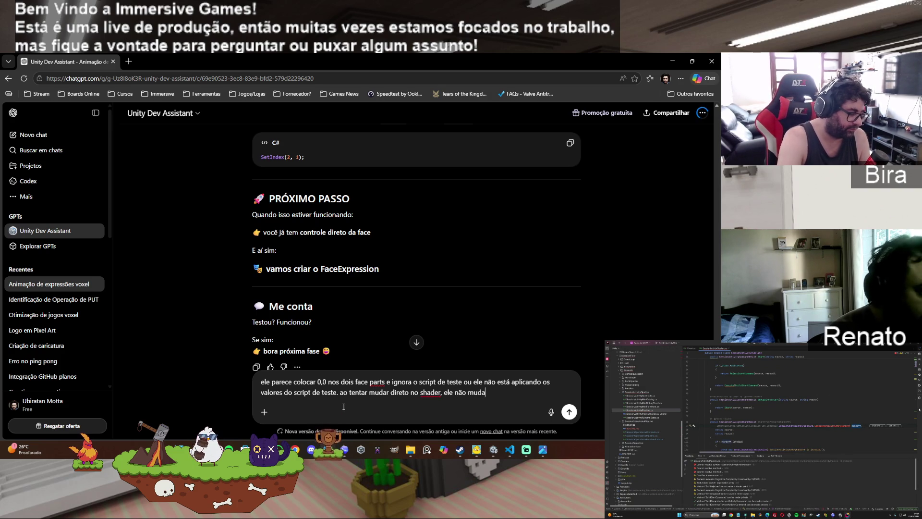
{"action": "type", "text": " a expressão"}
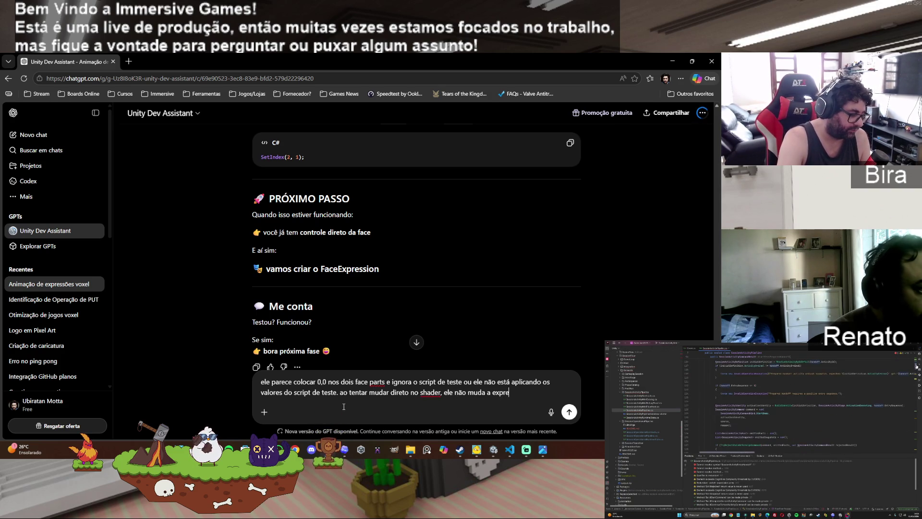
{"action": "key", "text": "Return"}
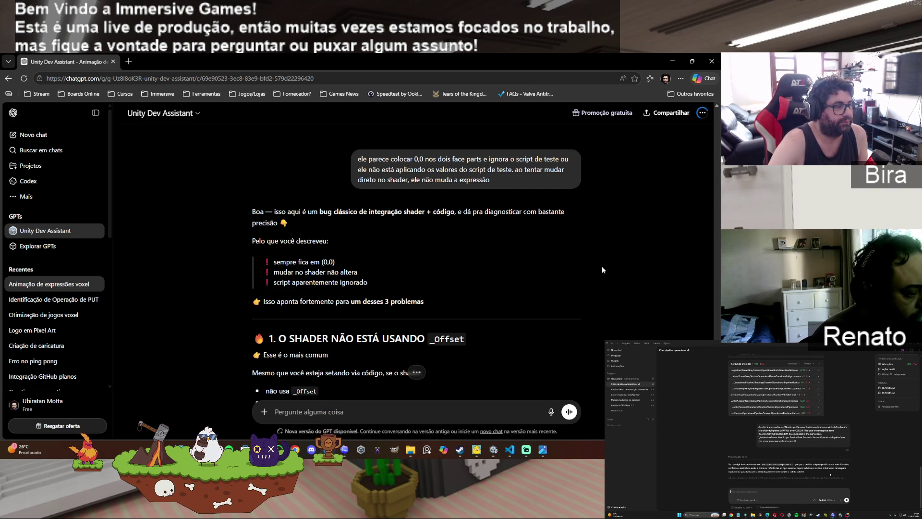
Step: Scroll through the assistant's reply down to its CHECKLIST RÁPIDO about _Offset
{"action": "scroll", "coordinate": [589, 277], "scroll_direction": "down", "scroll_amount": 1}
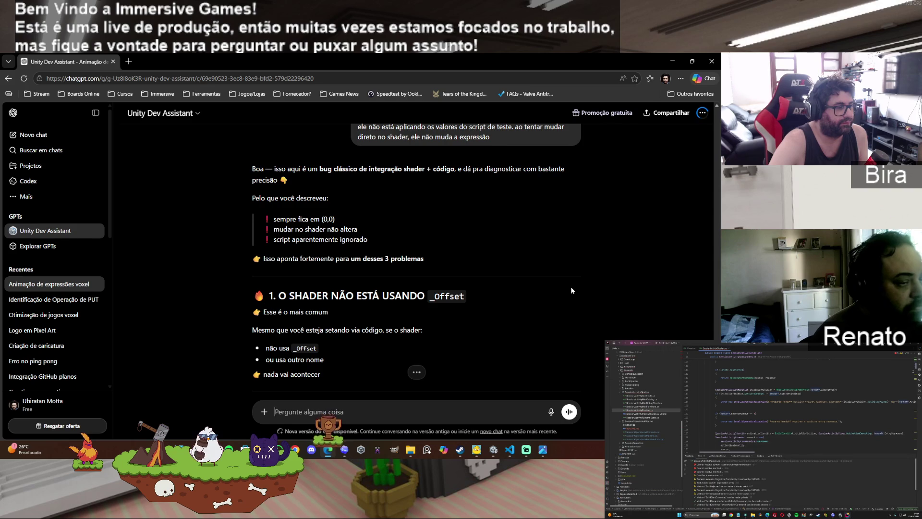
{"action": "scroll", "coordinate": [571, 288], "scroll_direction": "down", "scroll_amount": 2}
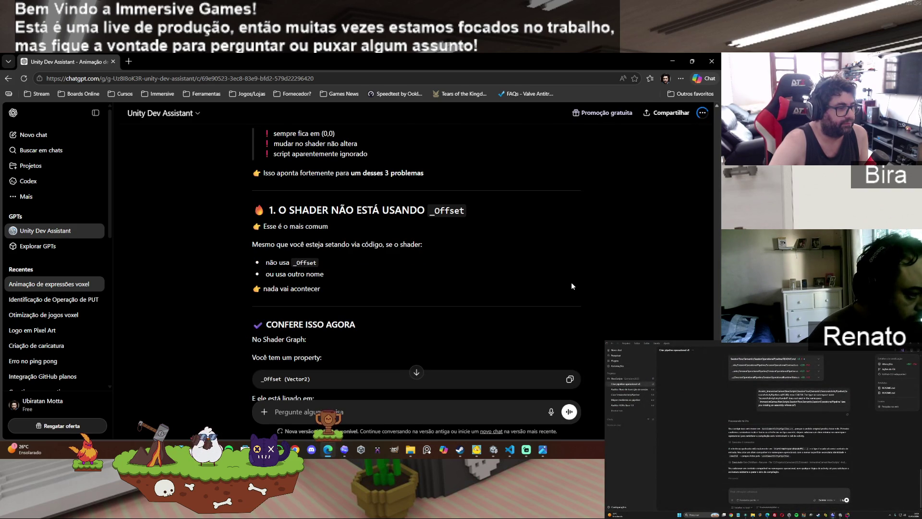
{"action": "scroll", "coordinate": [558, 292], "scroll_direction": "down", "scroll_amount": 1}
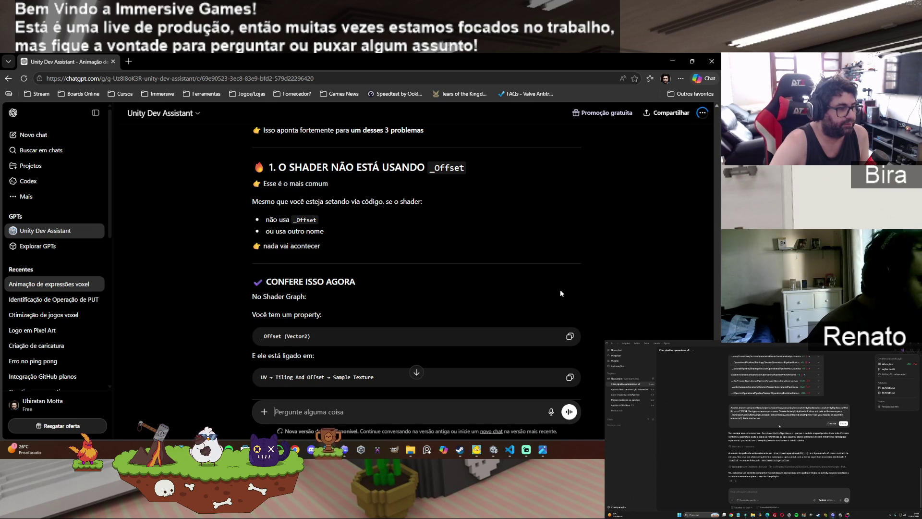
{"action": "scroll", "coordinate": [560, 290], "scroll_direction": "down", "scroll_amount": 2}
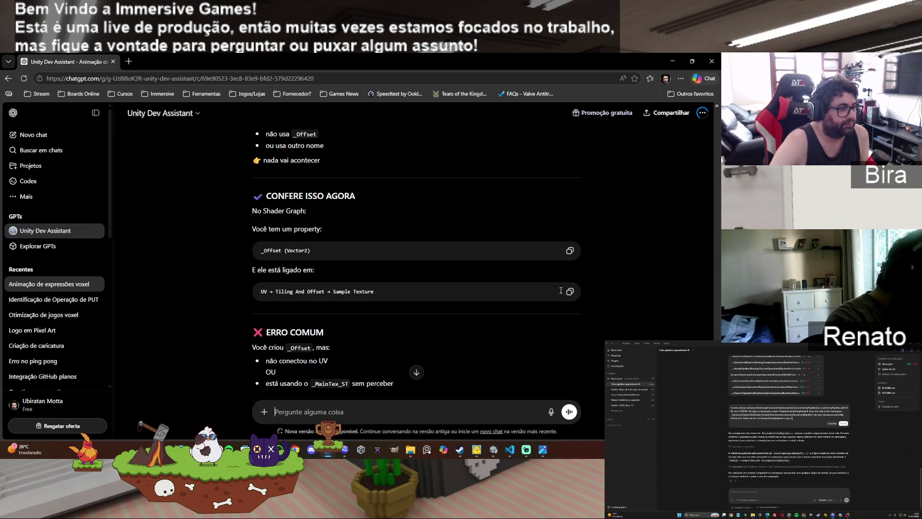
{"action": "scroll", "coordinate": [561, 291], "scroll_direction": "down", "scroll_amount": 2}
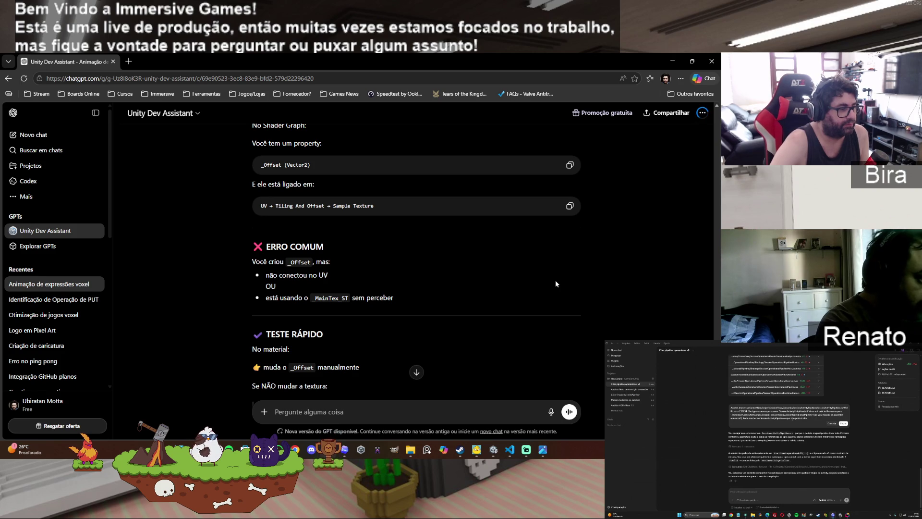
{"action": "scroll", "coordinate": [550, 302], "scroll_direction": "down", "scroll_amount": 1}
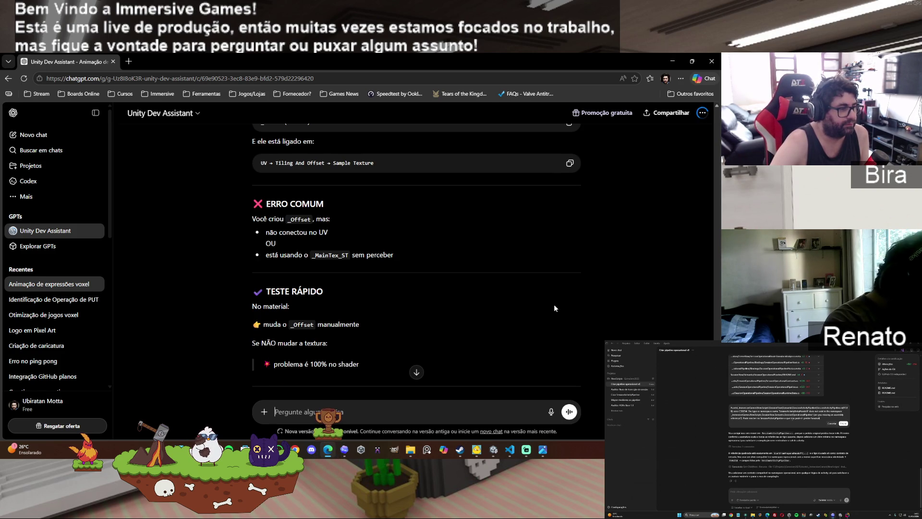
{"action": "scroll", "coordinate": [554, 305], "scroll_direction": "down", "scroll_amount": 2}
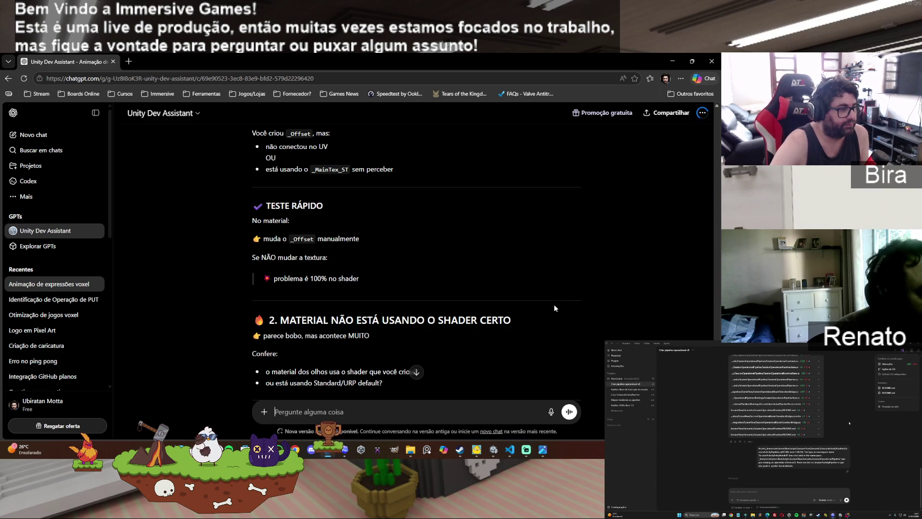
{"action": "scroll", "coordinate": [554, 306], "scroll_direction": "down", "scroll_amount": 3}
{"action": "scroll", "coordinate": [554, 308], "scroll_direction": "down", "scroll_amount": 1}
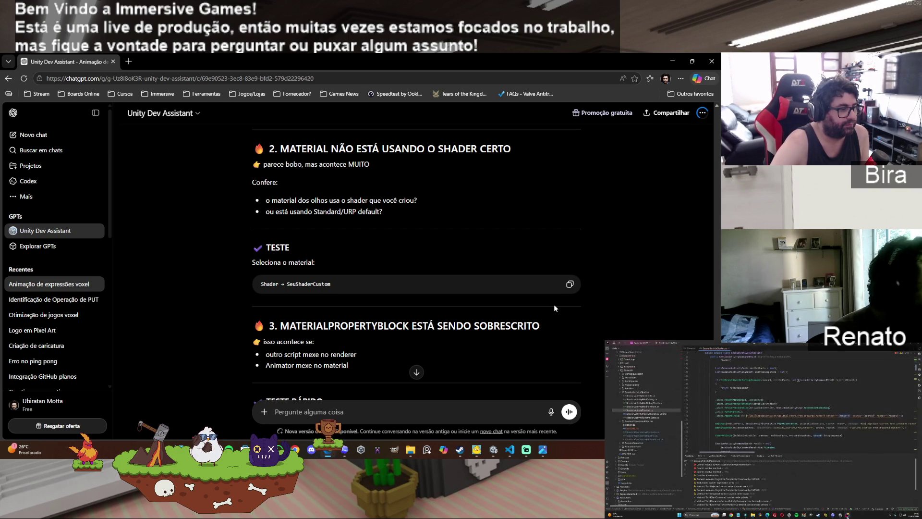
{"action": "scroll", "coordinate": [555, 306], "scroll_direction": "down", "scroll_amount": 1}
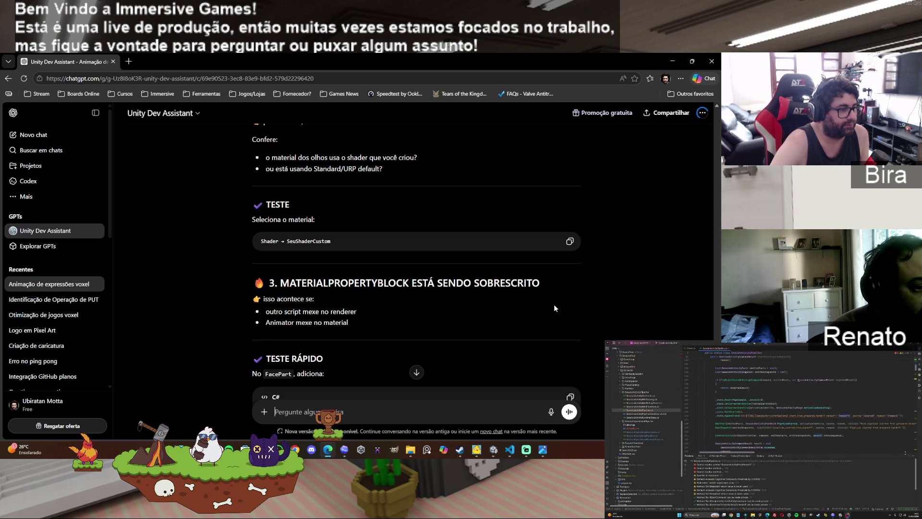
{"action": "scroll", "coordinate": [554, 307], "scroll_direction": "down", "scroll_amount": 1}
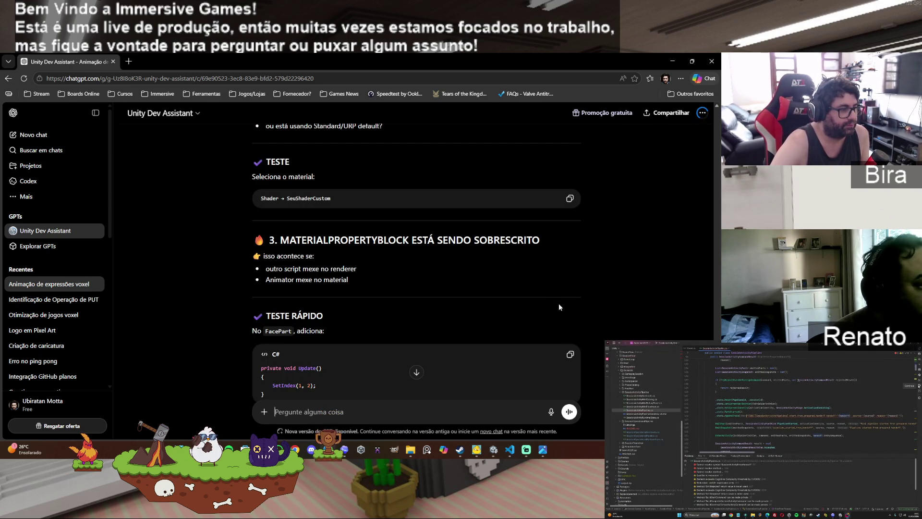
{"action": "scroll", "coordinate": [559, 307], "scroll_direction": "down", "scroll_amount": 1}
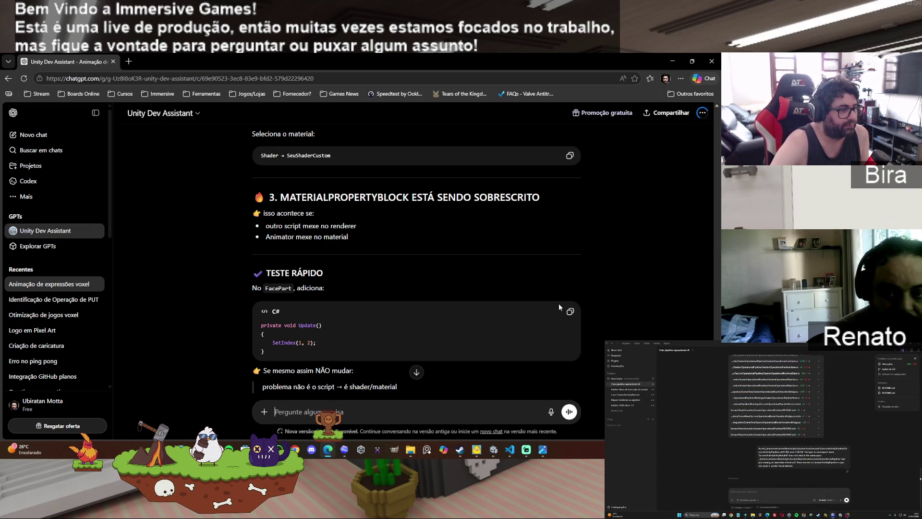
{"action": "scroll", "coordinate": [559, 307], "scroll_direction": "down", "scroll_amount": 1}
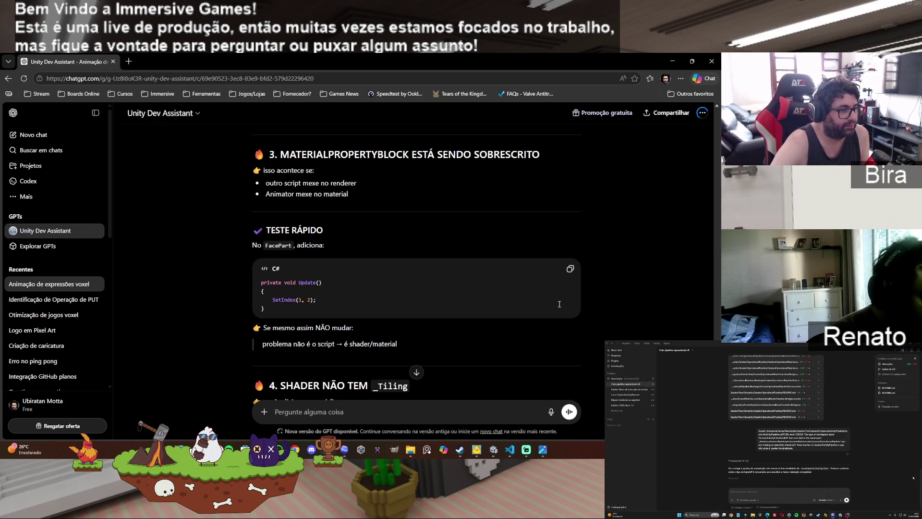
{"action": "scroll", "coordinate": [559, 305], "scroll_direction": "down", "scroll_amount": 1}
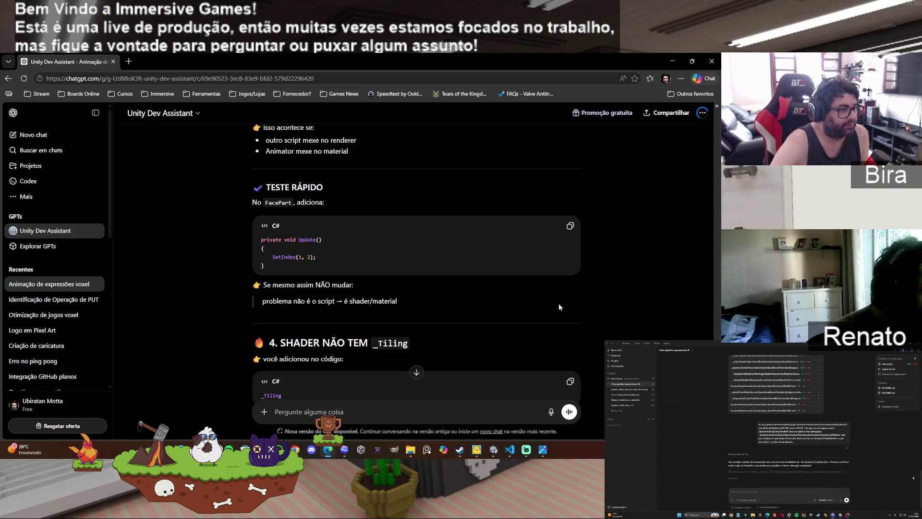
{"action": "scroll", "coordinate": [620, 278], "scroll_direction": "down", "scroll_amount": 2}
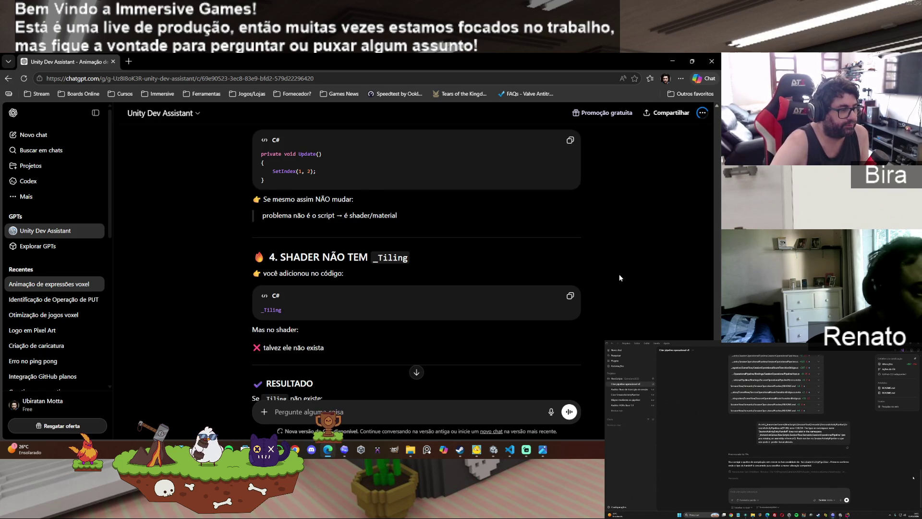
{"action": "scroll", "coordinate": [619, 277], "scroll_direction": "down", "scroll_amount": 1}
{"action": "scroll", "coordinate": [619, 278], "scroll_direction": "down", "scroll_amount": 1}
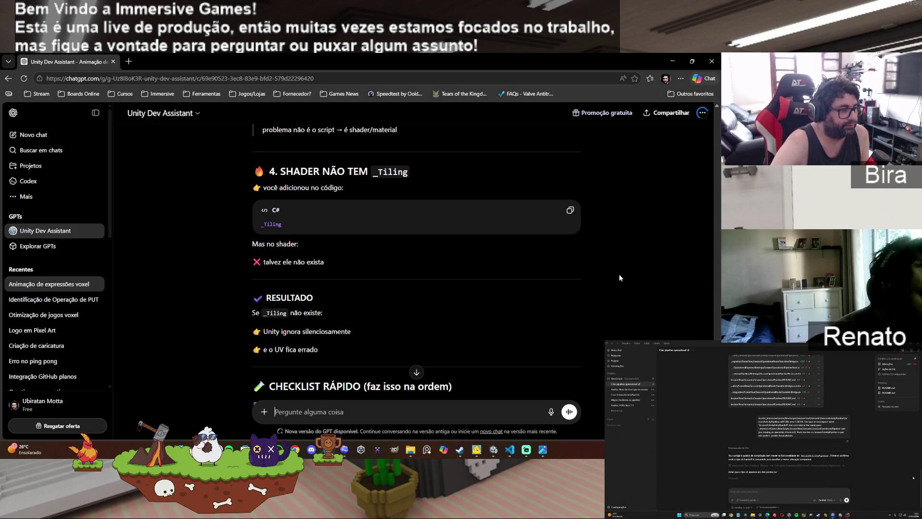
{"action": "scroll", "coordinate": [619, 278], "scroll_direction": "down", "scroll_amount": 1}
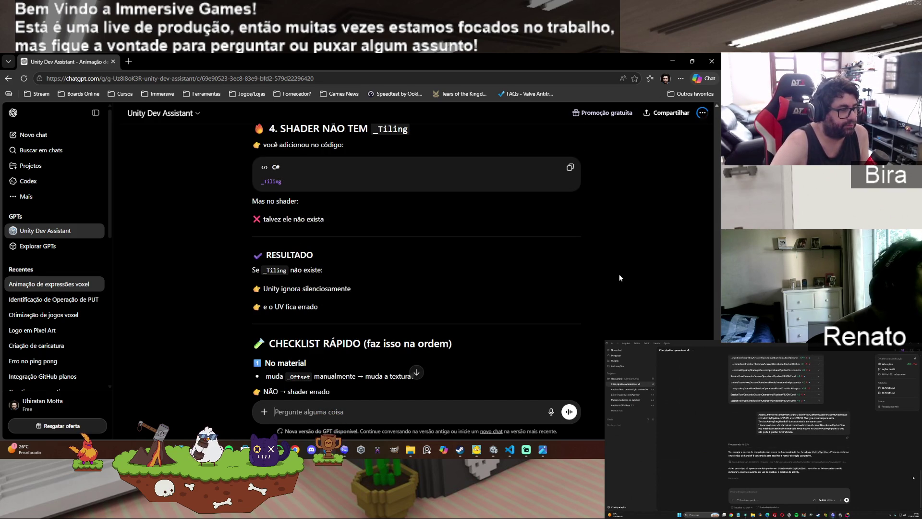
{"action": "scroll", "coordinate": [619, 278], "scroll_direction": "down", "scroll_amount": 5}
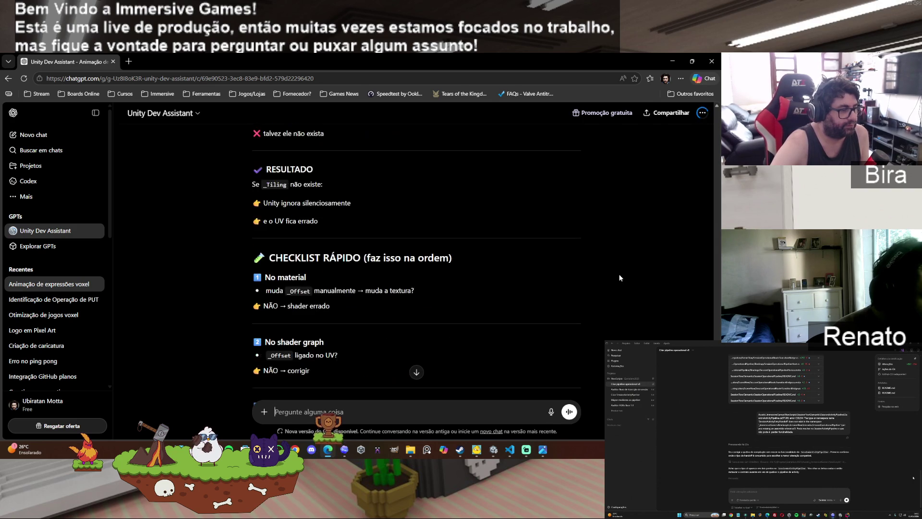
Step: Reply that it isn't the shader, since expressions changed correctly with the shader alone
{"action": "left_click", "coordinate": [340, 412]}
{"action": "type", "text": "não acho "}
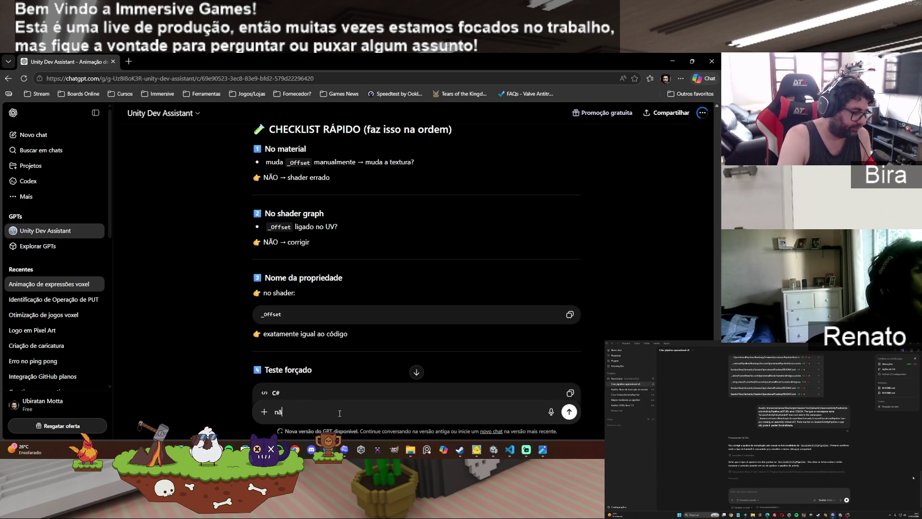
{"action": "type", "text": "que s"}
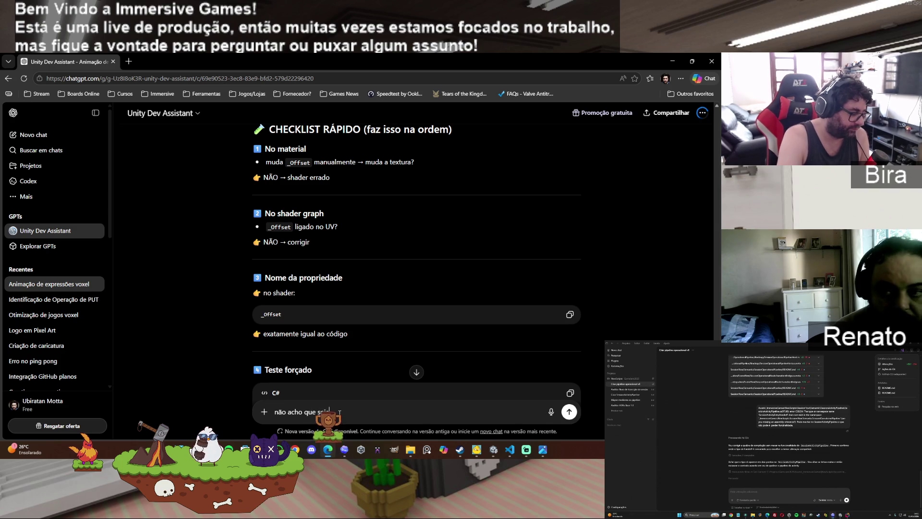
{"action": "type", "text": "eja o shader, pois quando era so o shader a gente mudava a"}
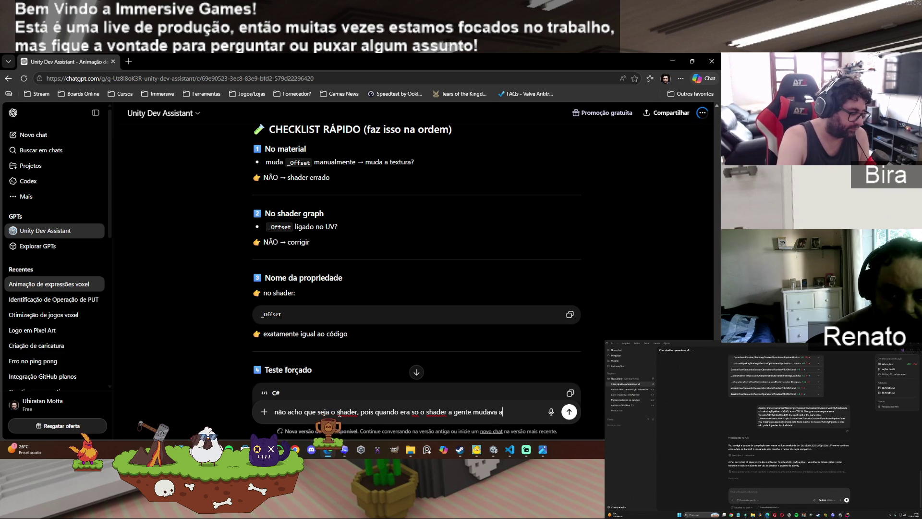
{"action": "type", "text": "s expressões certi"}
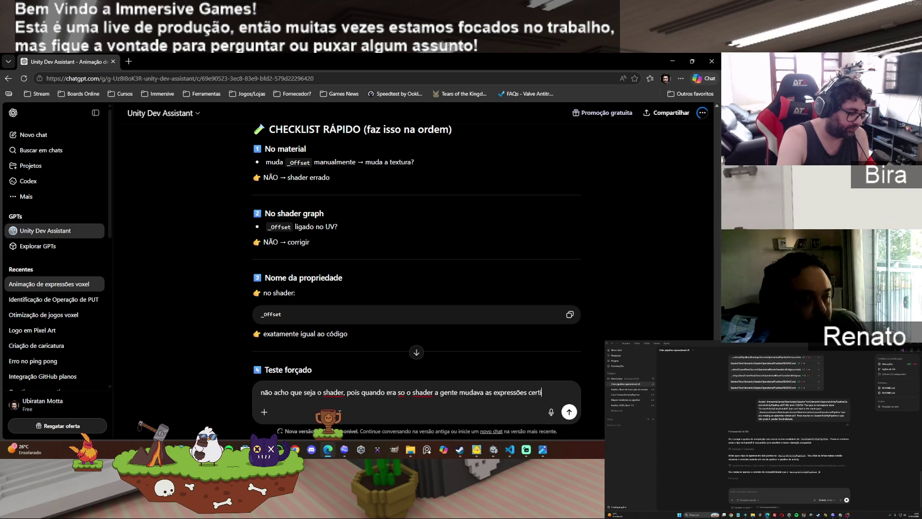
{"action": "type", "text": "nho"}
{"action": "key", "text": "Return"}
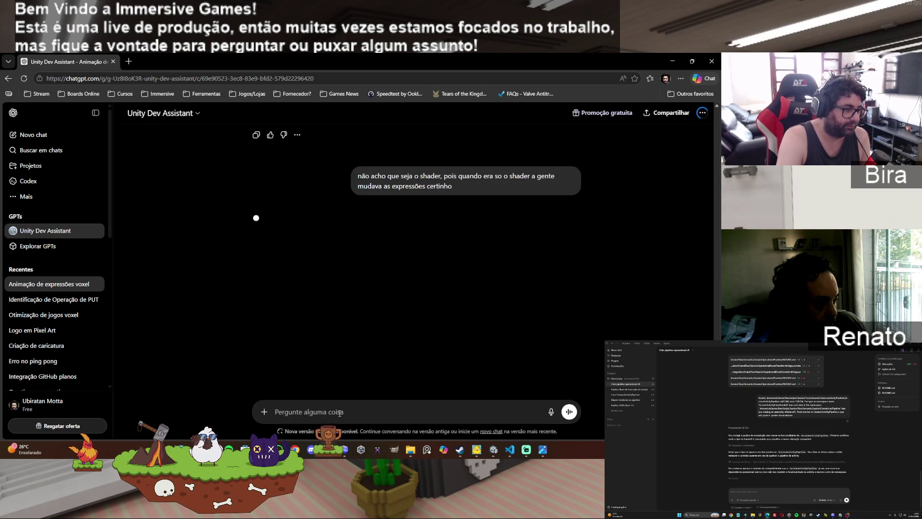
Step: Begin a follow-up message 'fora que no', then clear the draft
{"action": "type", "text": "fora que no"}
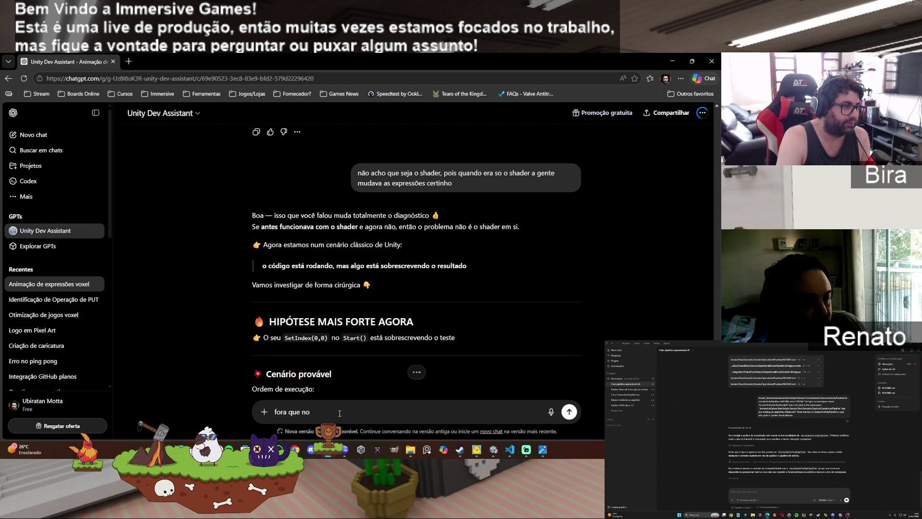
{"action": "key", "text": "ctrl+a"}
{"action": "key", "text": "BackSpace"}
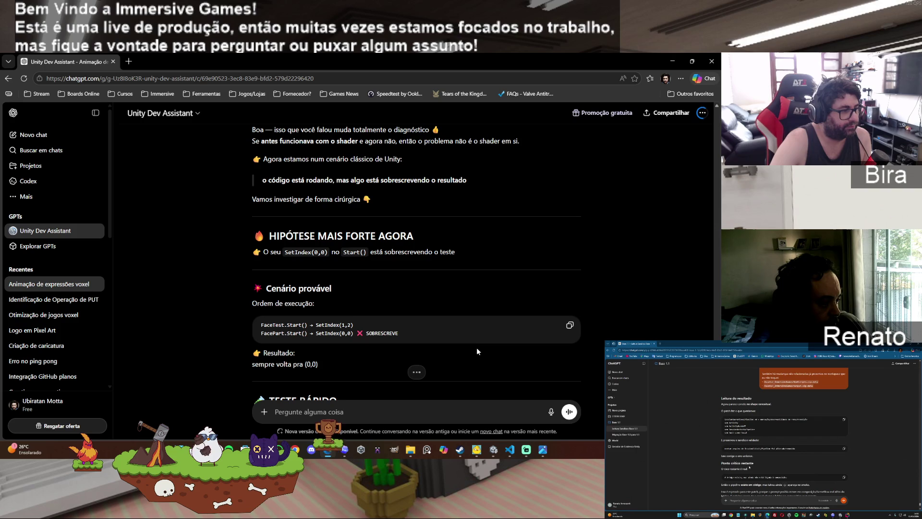
Step: Comment out the SetIndex(0, 0) call in FacePart.cs Start() with //
{"action": "left_click", "coordinate": [514, 452]}
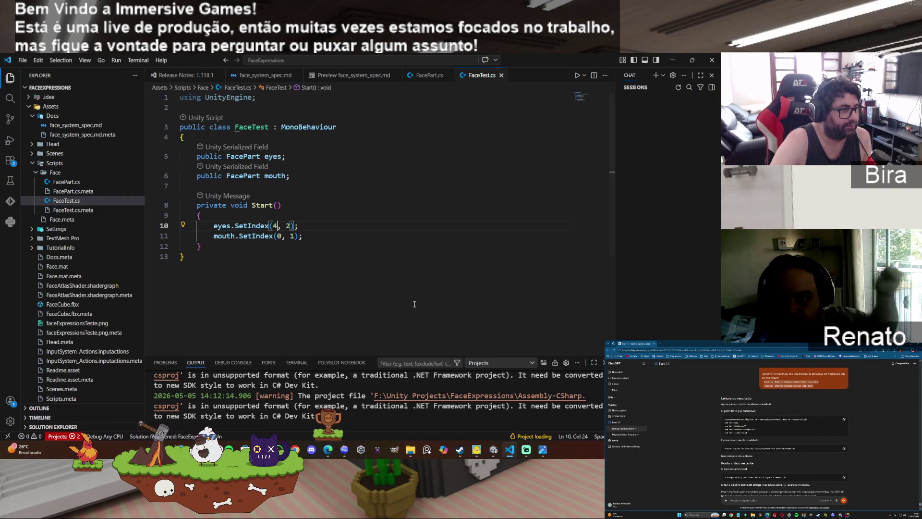
{"action": "left_click", "coordinate": [429, 76]}
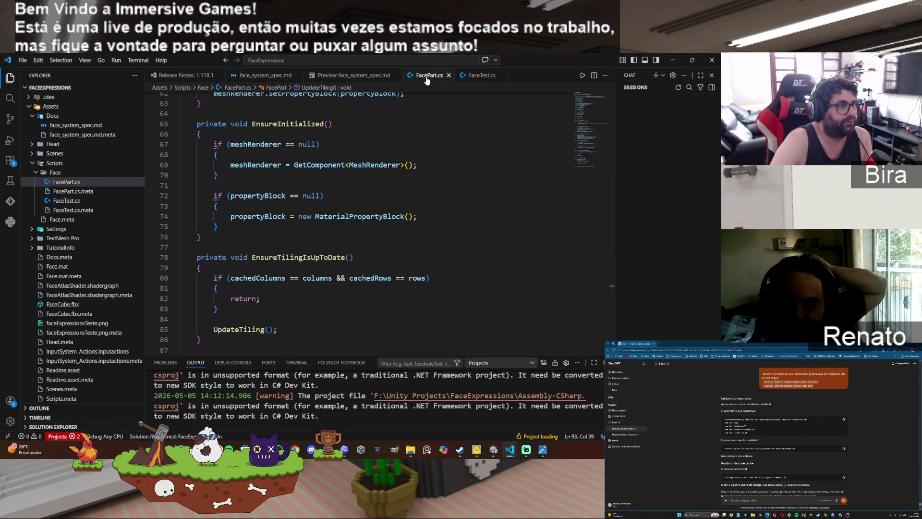
{"action": "scroll", "coordinate": [456, 266], "scroll_direction": "up", "scroll_amount": 6}
{"action": "scroll", "coordinate": [456, 267], "scroll_direction": "up", "scroll_amount": 10}
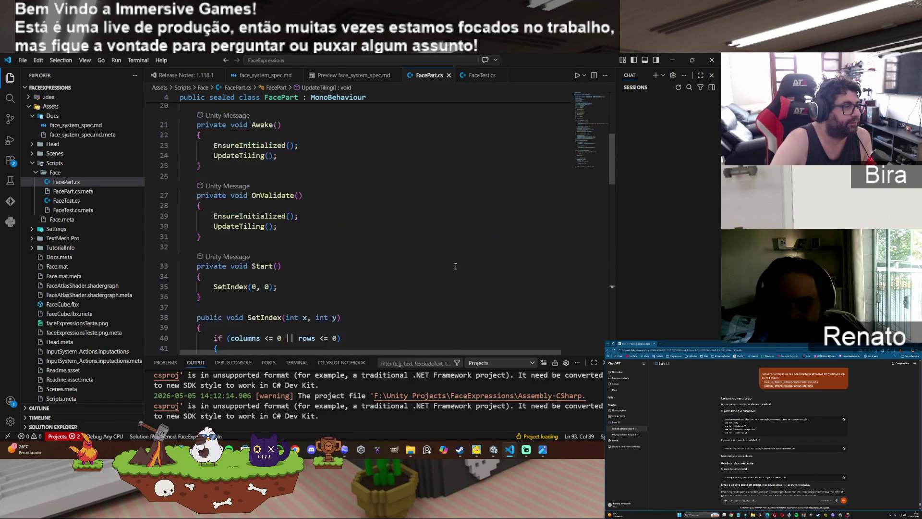
{"action": "scroll", "coordinate": [456, 266], "scroll_direction": "down", "scroll_amount": 2}
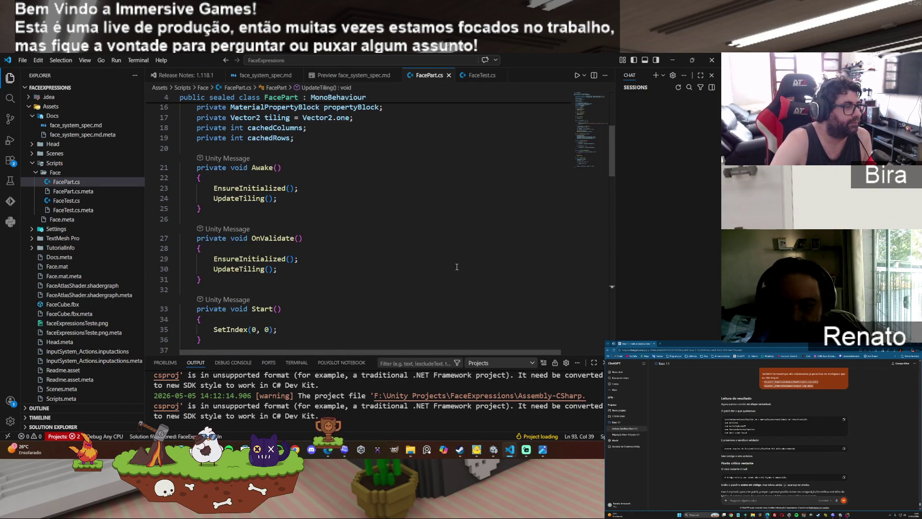
{"action": "scroll", "coordinate": [457, 268], "scroll_direction": "down", "scroll_amount": 2}
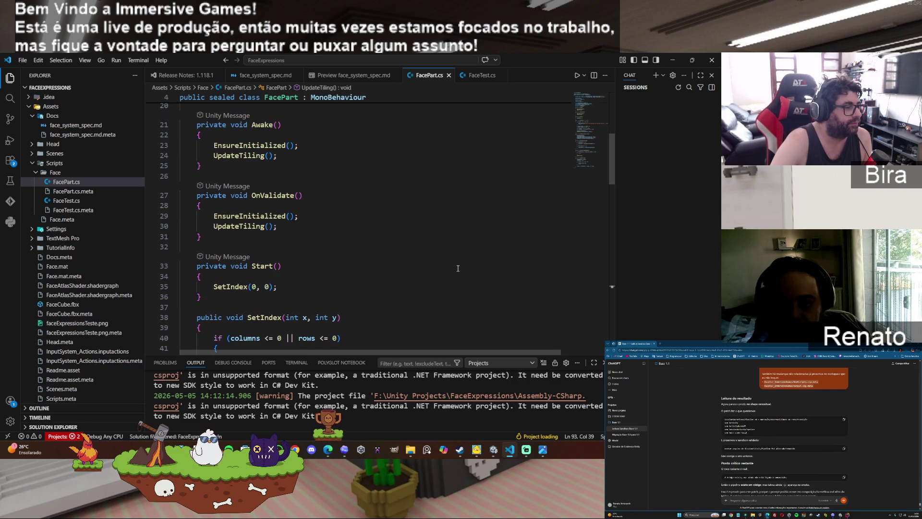
{"action": "left_click", "coordinate": [214, 287]}
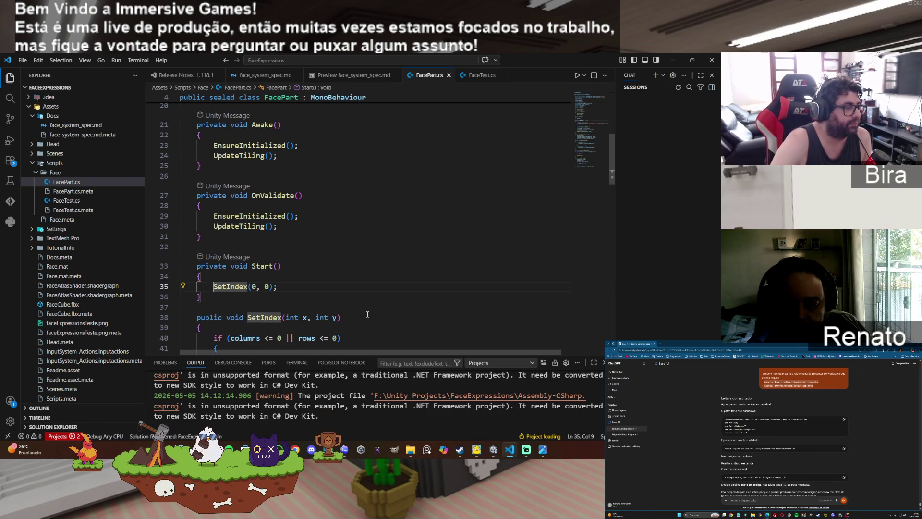
{"action": "type", "text": "//"}
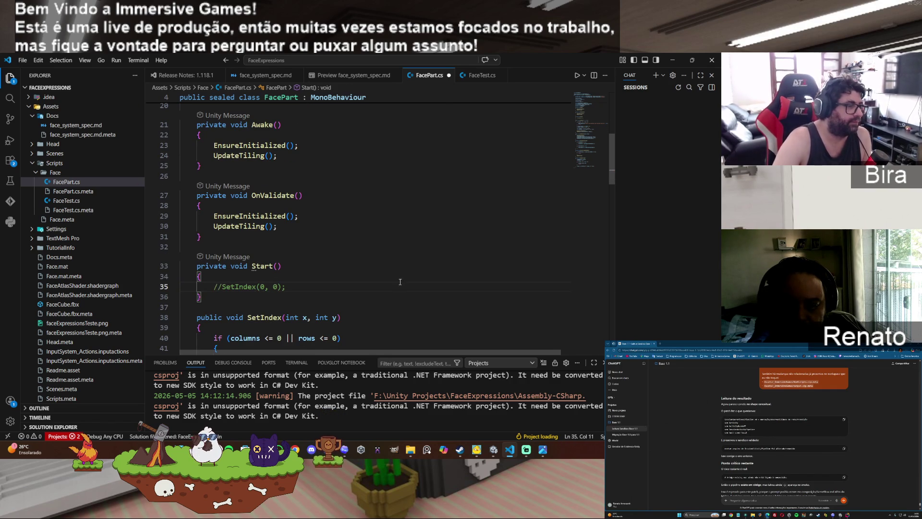
Step: Save FacePart.cs and return to Unity to recompile
{"action": "left_click", "coordinate": [22, 60]}
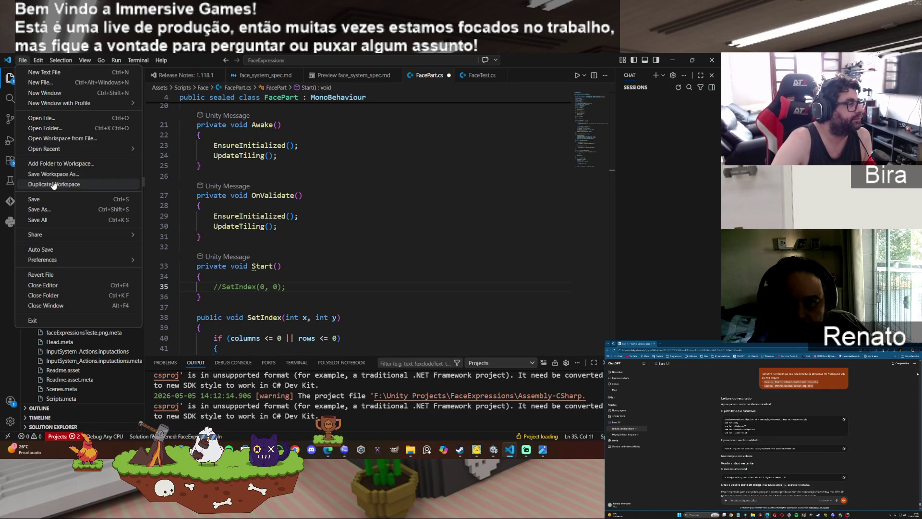
{"action": "left_click", "coordinate": [53, 200]}
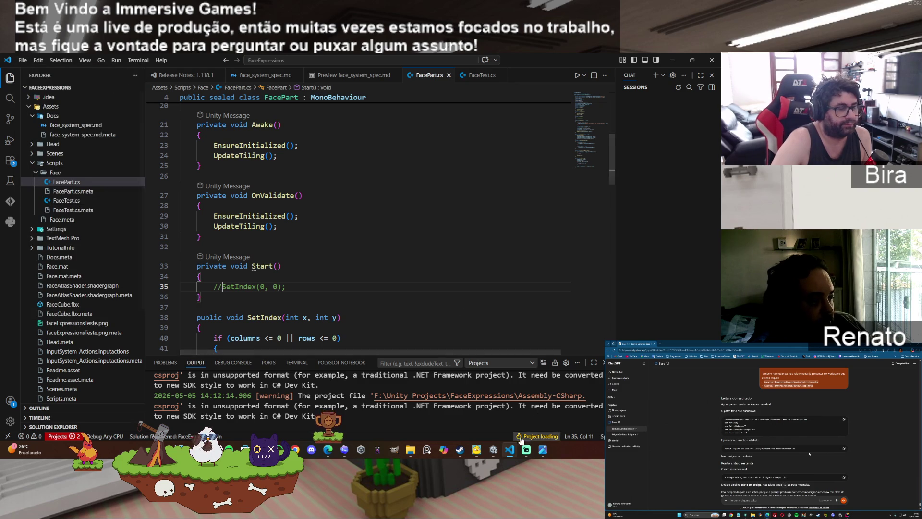
{"action": "left_click", "coordinate": [493, 450]}
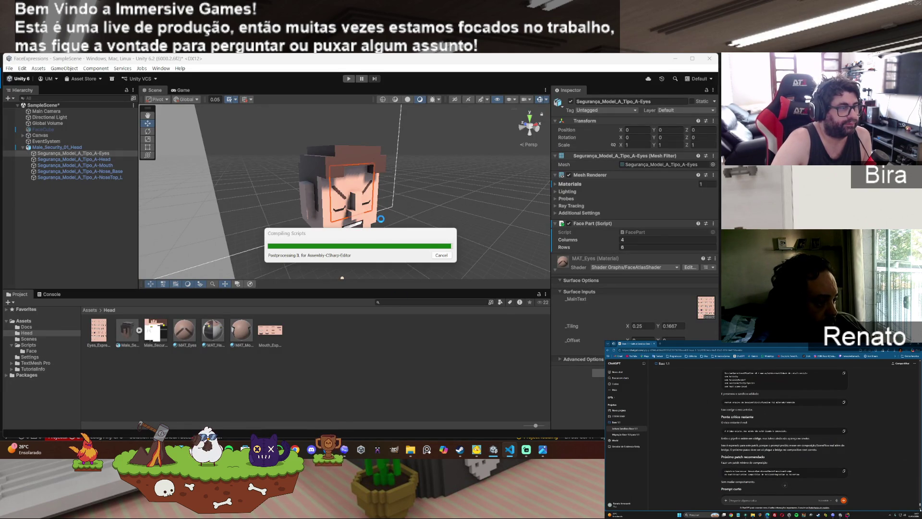
Step: Enter Play mode to check the head's new eye expression, then return to the browser
{"action": "left_click", "coordinate": [349, 80]}
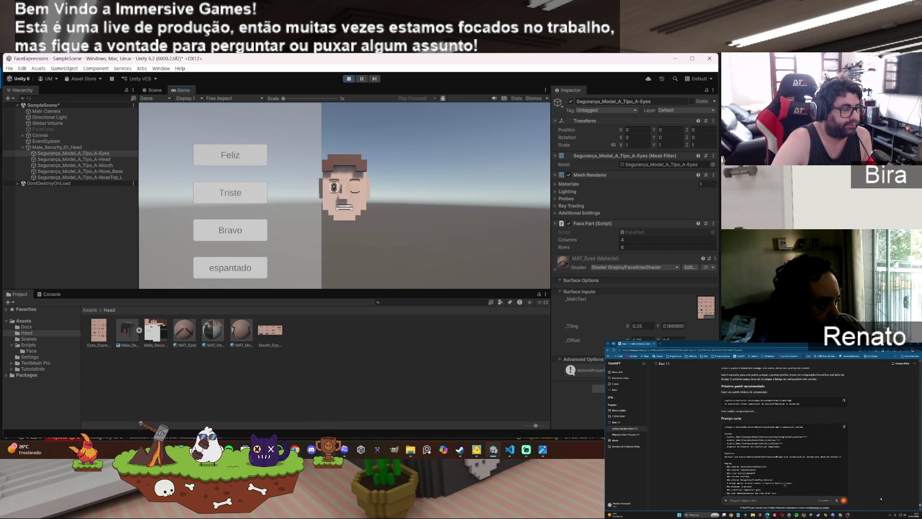
{"action": "key", "text": "alt+Tab"}
Step: Scroll to the end of the chat and start a reply confirming the code fix worked
{"action": "scroll", "coordinate": [448, 326], "scroll_direction": "down", "scroll_amount": 1}
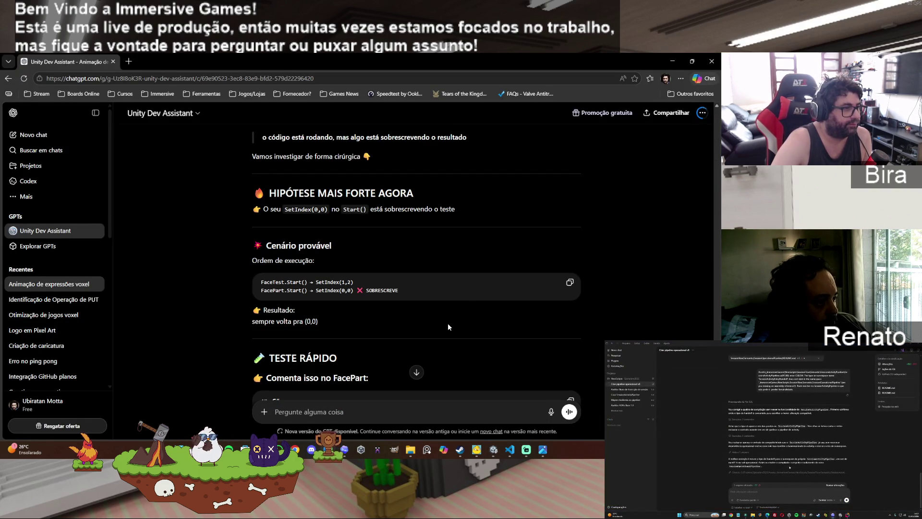
{"action": "scroll", "coordinate": [451, 299], "scroll_direction": "down", "scroll_amount": 4}
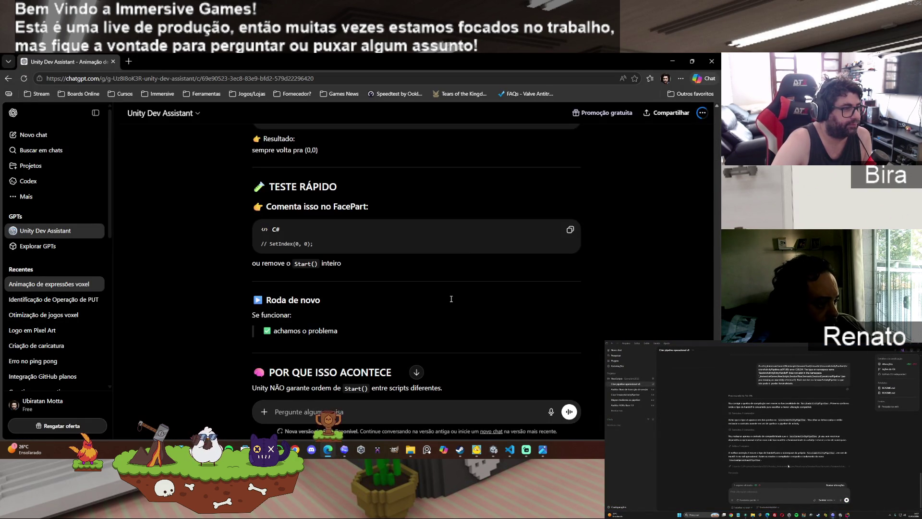
{"action": "scroll", "coordinate": [451, 298], "scroll_direction": "down", "scroll_amount": 4}
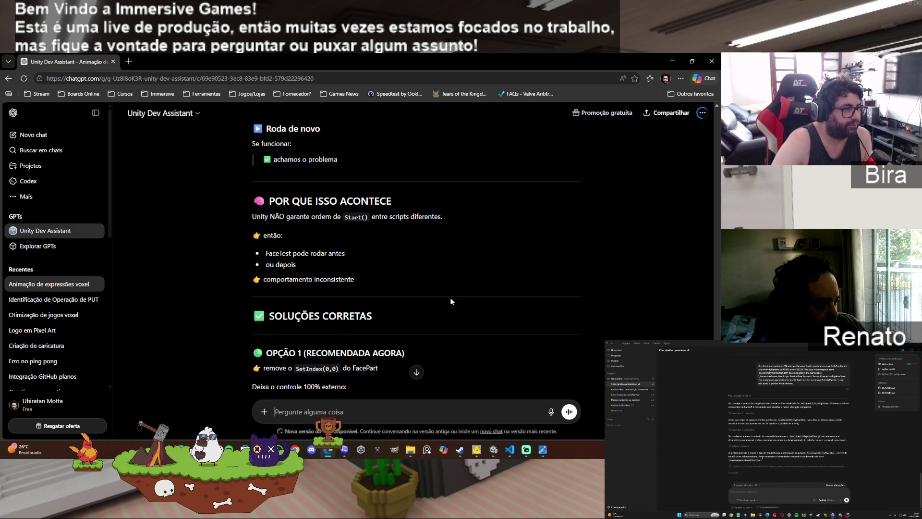
{"action": "scroll", "coordinate": [451, 301], "scroll_direction": "down", "scroll_amount": 7}
{"action": "type", "text": "era isso mesmo"}
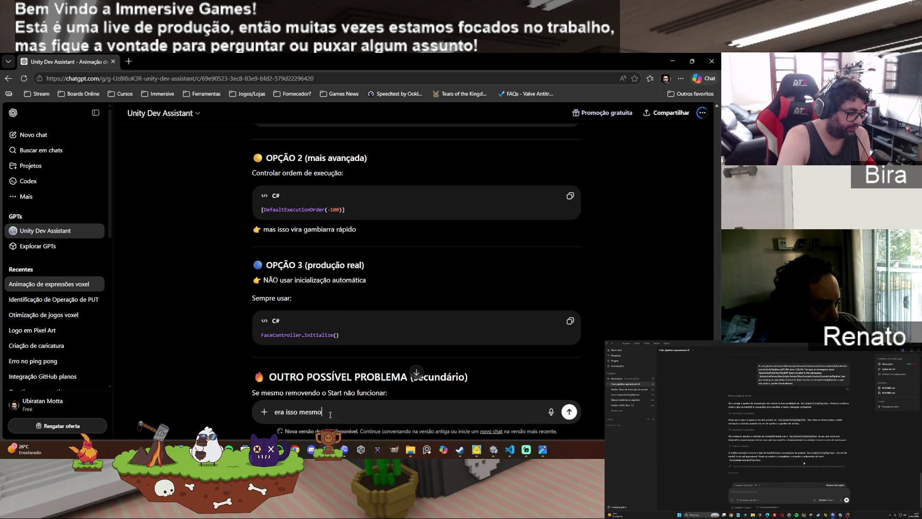
{"action": "type", "text": " realmente"}
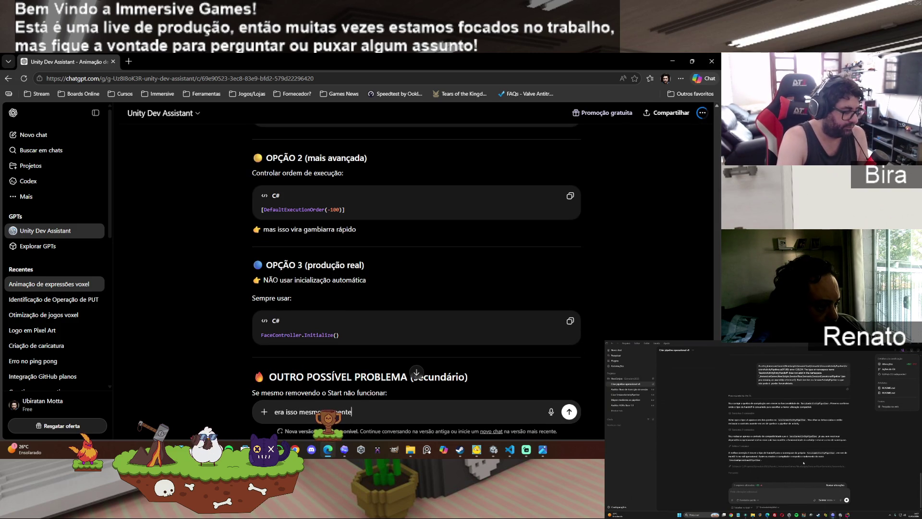
{"action": "type", "text": " o codigo"}
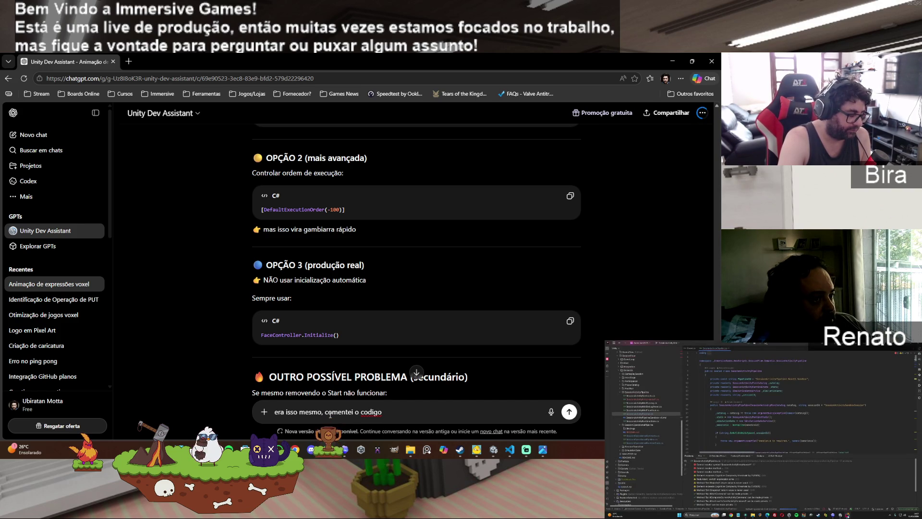
{"action": "type", "text": " no star"}
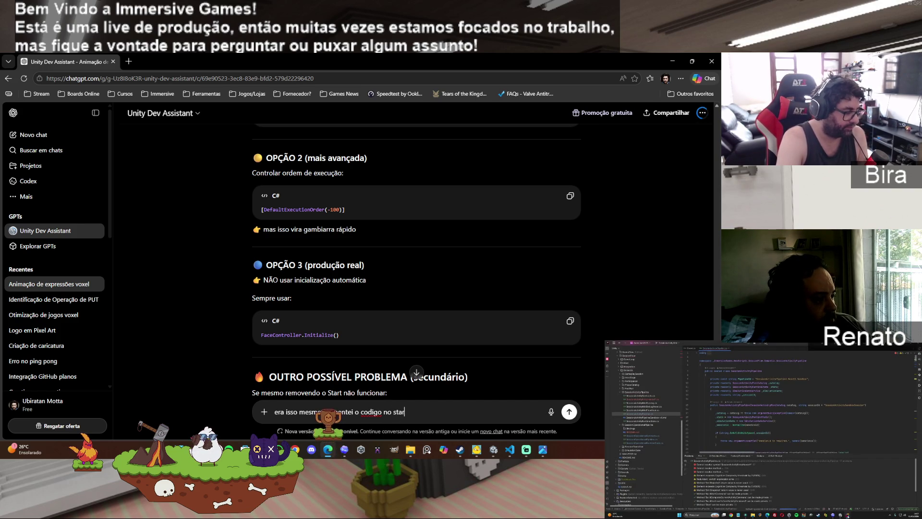
{"action": "type", "text": "t e o do "}
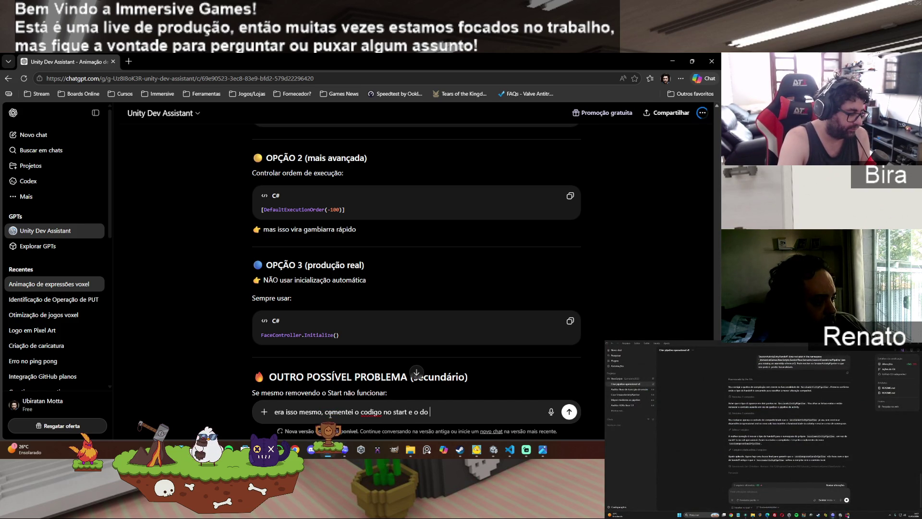
{"action": "type", "text": "teste rolou. acho legal ne"}
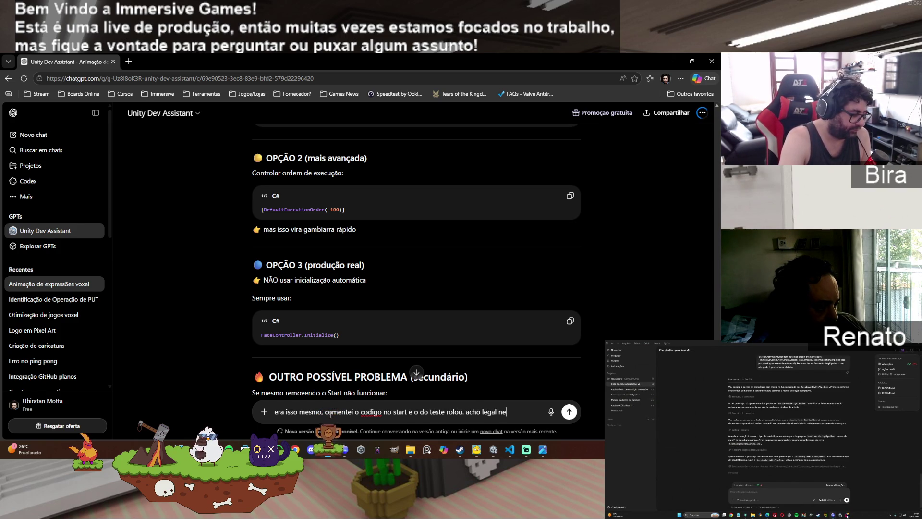
Step: Ask for a test script, run in Update or from a UI button function, that switches expressions
{"action": "type", "text": "sse scri"}
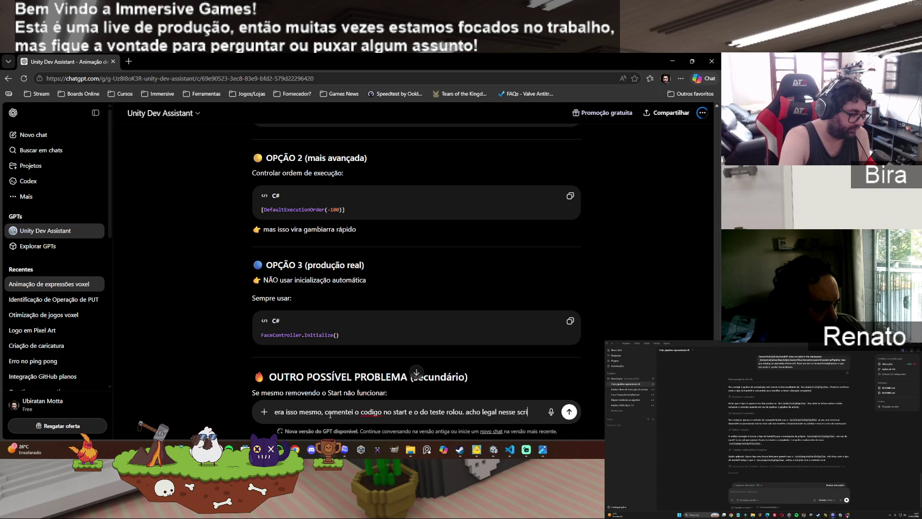
{"action": "type", "text": "pt de test"}
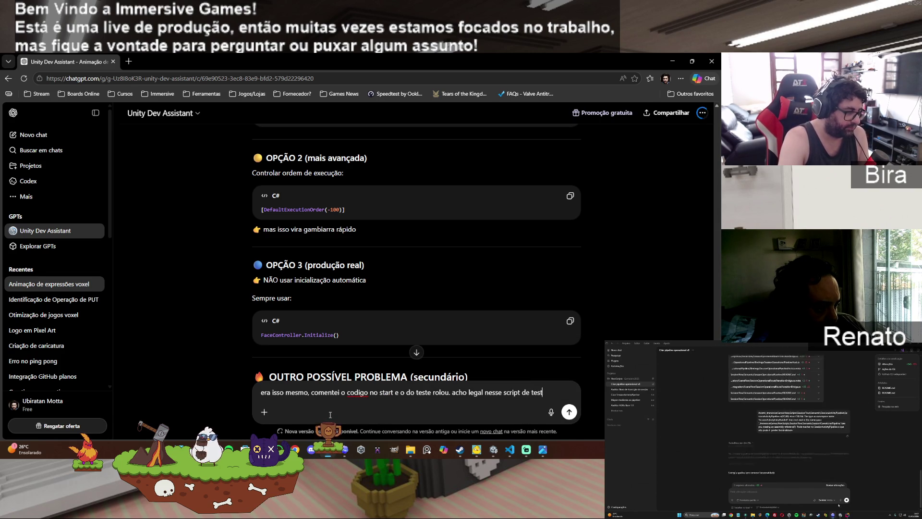
{"action": "type", "text": "e "}
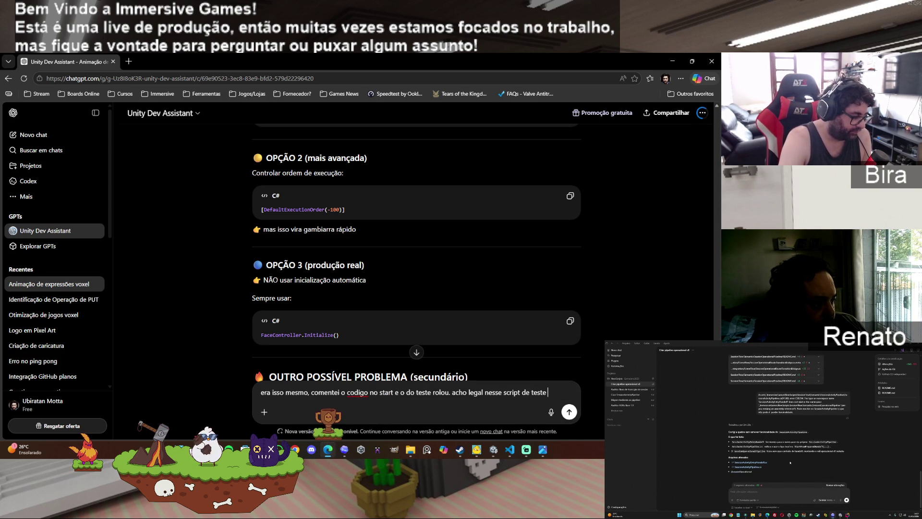
{"action": "type", "text": "a gente cr"}
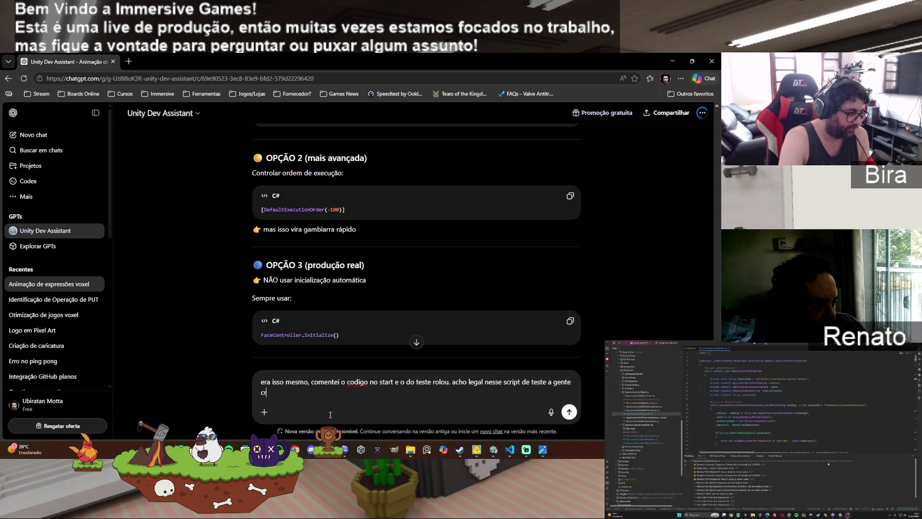
{"action": "key", "text": "BackSpace"}
{"action": "key", "text": "BackSpace"}
{"action": "key", "text": "BackSpace"}
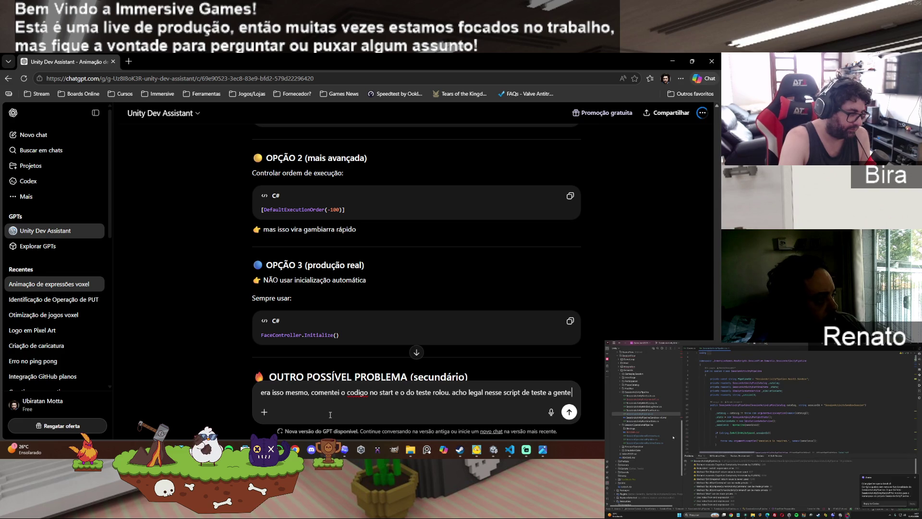
{"action": "type", "text": "colocar "}
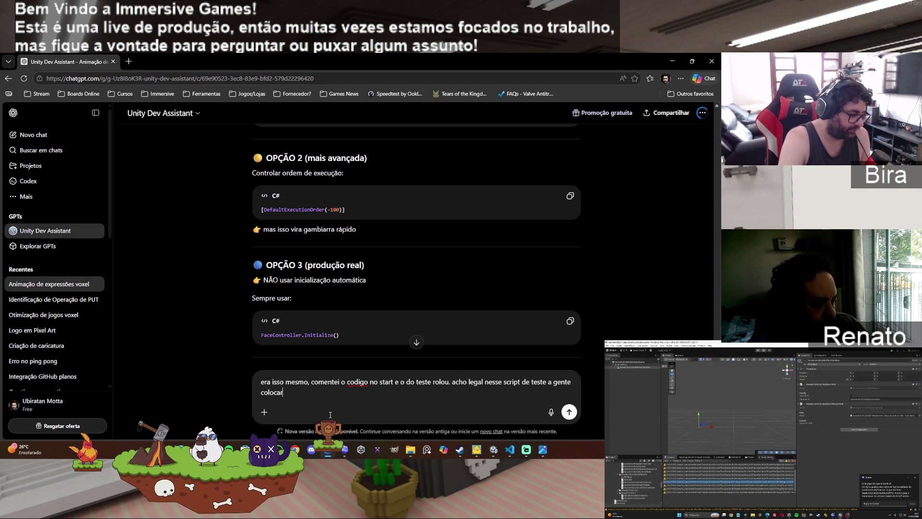
{"action": "type", "text": "algo"}
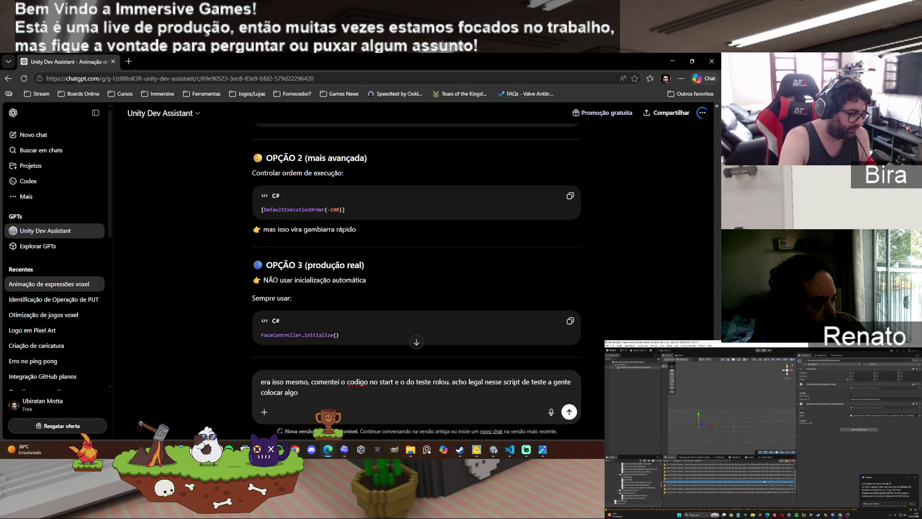
{"action": "type", "text": " que vai roda"}
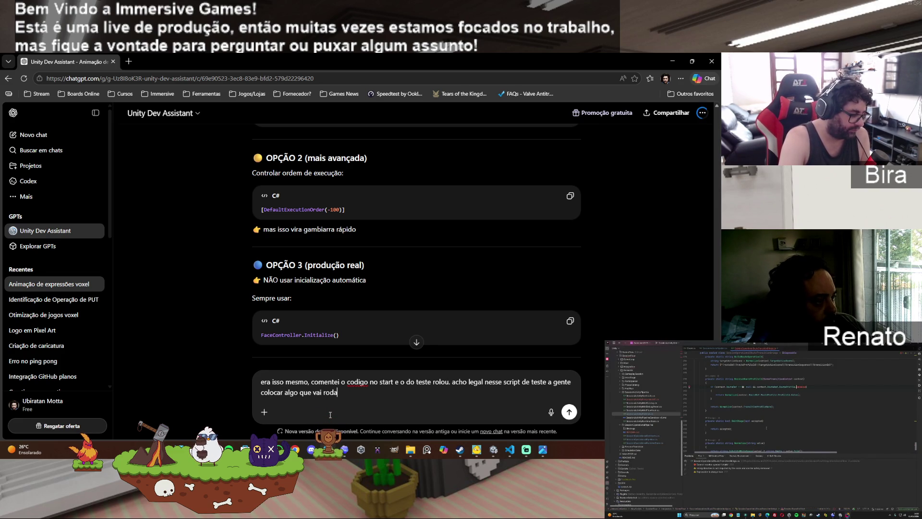
{"action": "type", "text": "r no update"}
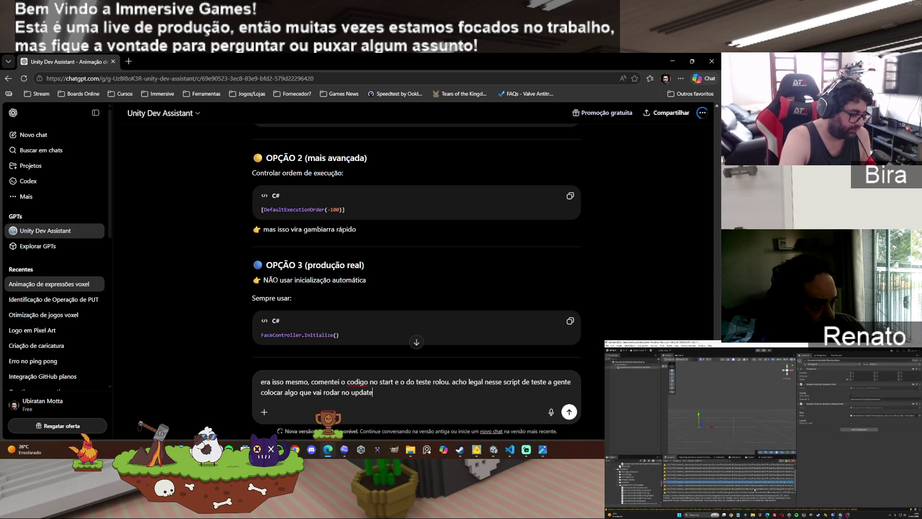
{"action": "type", "text": " ou"}
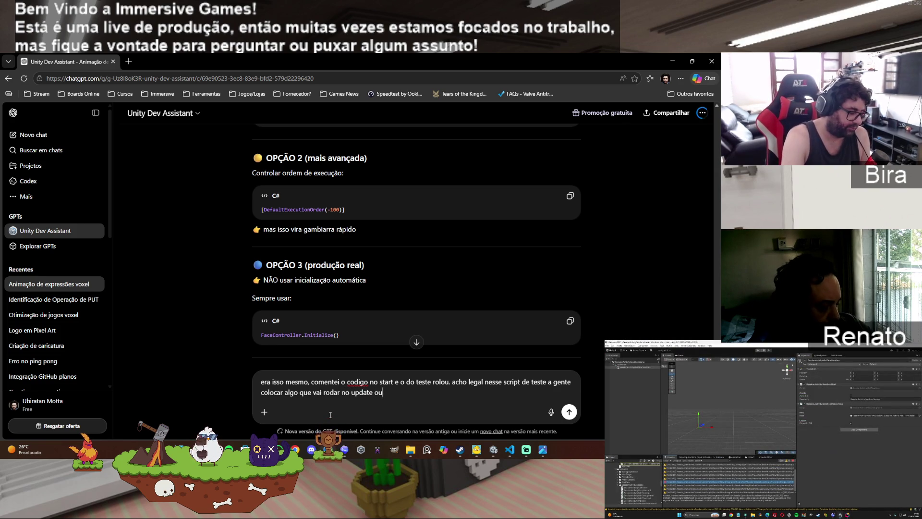
{"action": "type", "text": " en"}
{"action": "key", "text": "BackSpace"}
{"action": "key", "text": "BackSpace"}
{"action": "key", "text": "BackSpace"}
{"action": "type", "text": "ou quando clicar num b"}
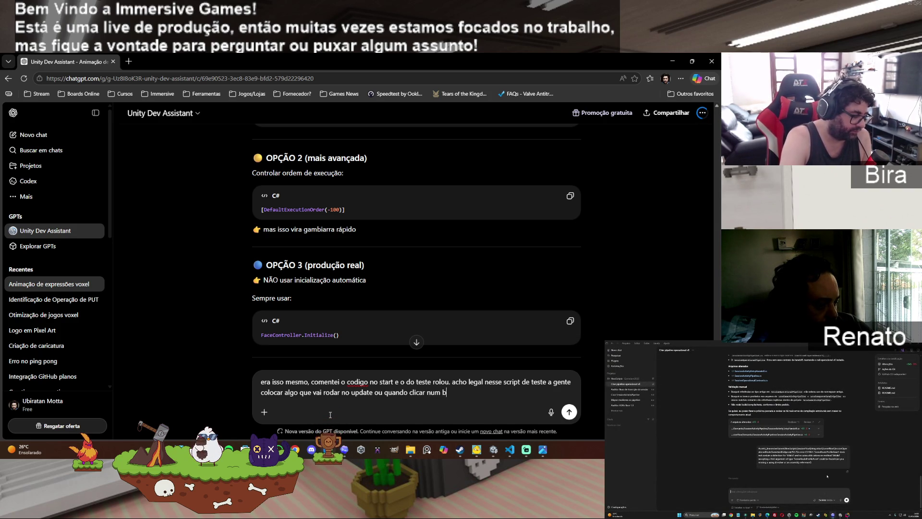
{"action": "type", "text": "otão"}
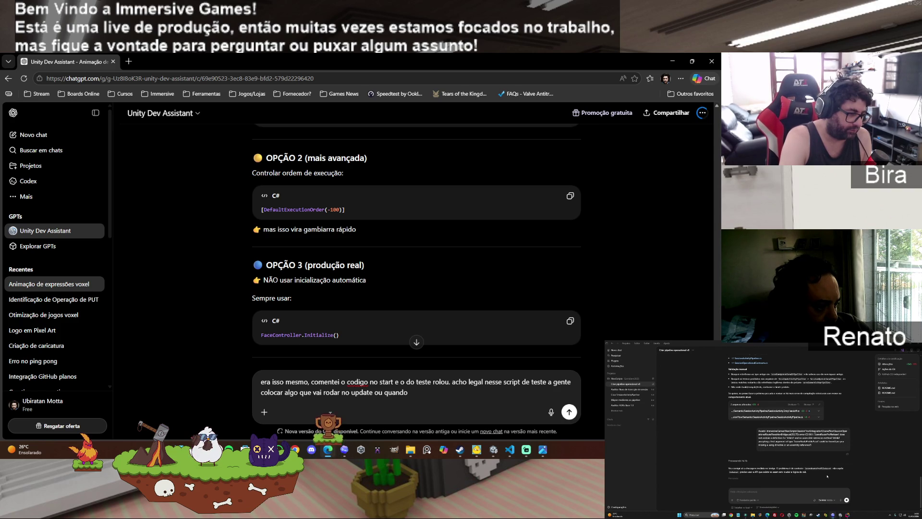
{"action": "key", "text": "BackSpace"}
{"action": "key", "text": "BackSpace"}
{"action": "key", "text": "BackSpace"}
{"action": "type", "text": "então "}
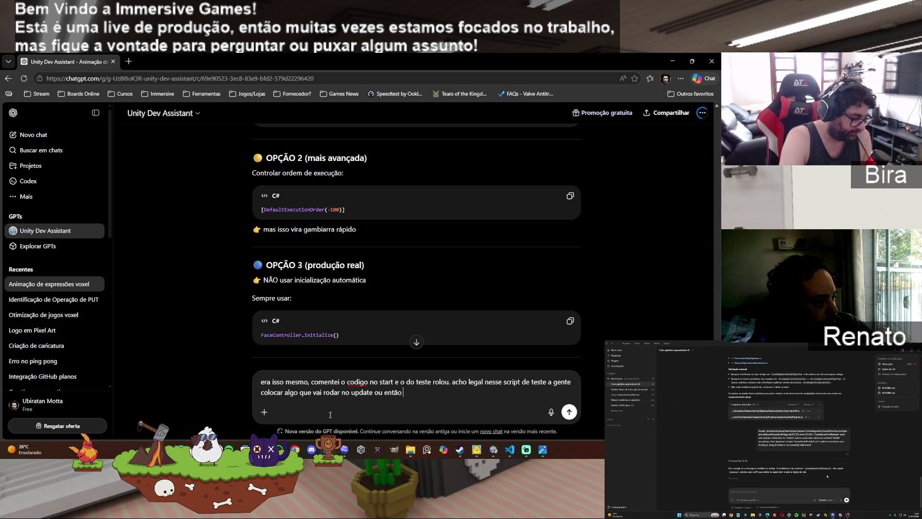
{"action": "type", "text": "usar um"}
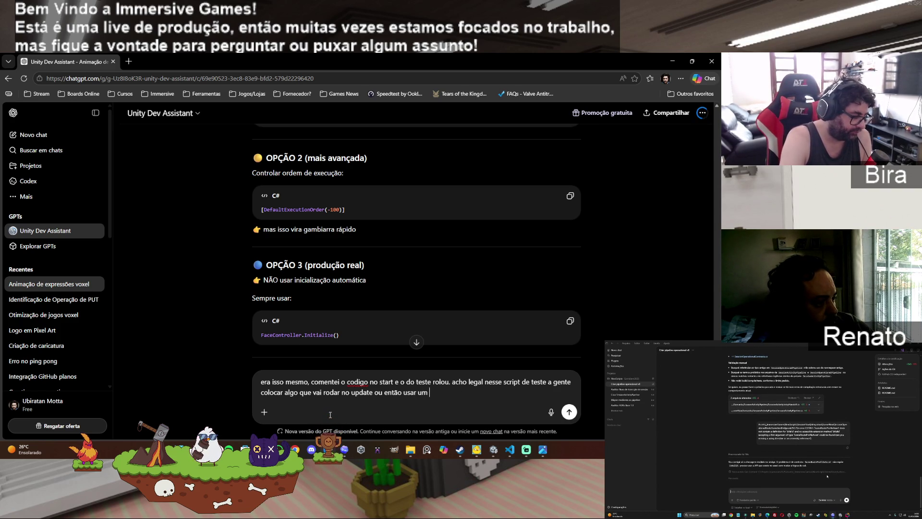
{"action": "key", "text": "BackSpace"}
{"action": "key", "text": "BackSpace"}
{"action": "type", "text": "ma"}
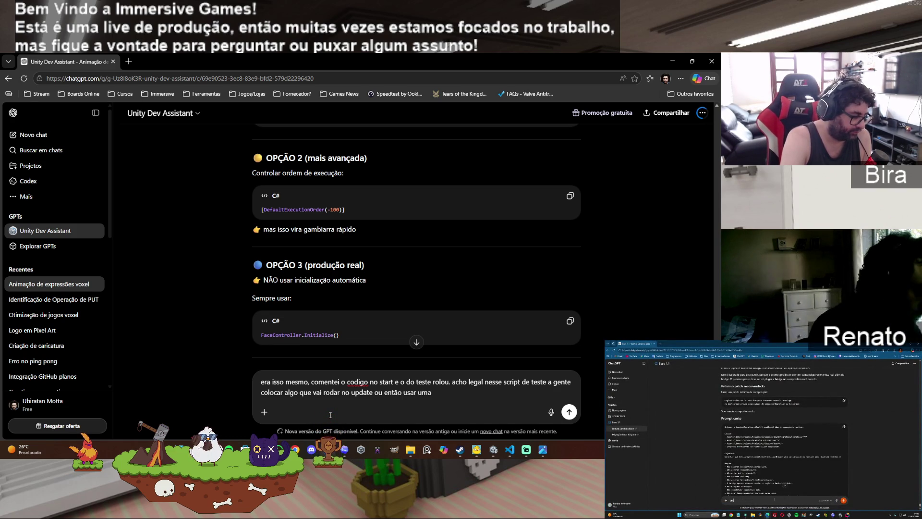
{"action": "type", "text": " função pra eu colocar num botão"}
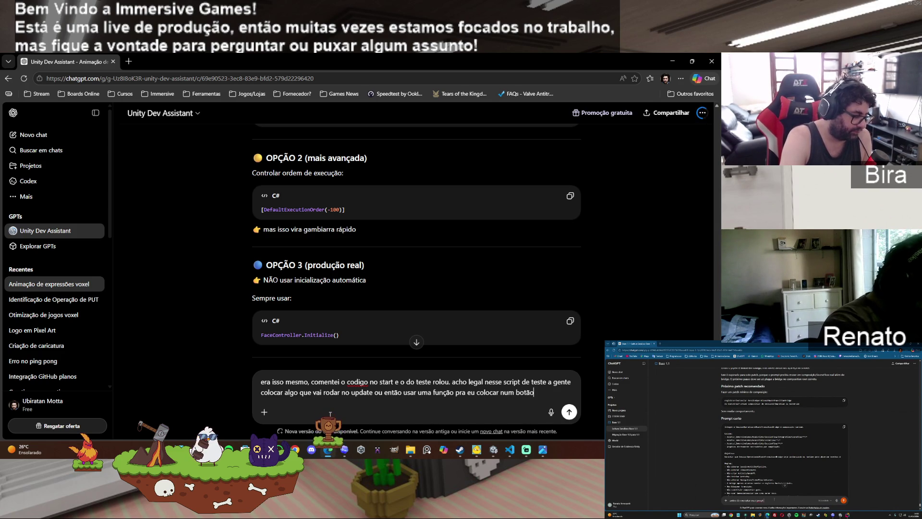
{"action": "type", "text": " da ui"}
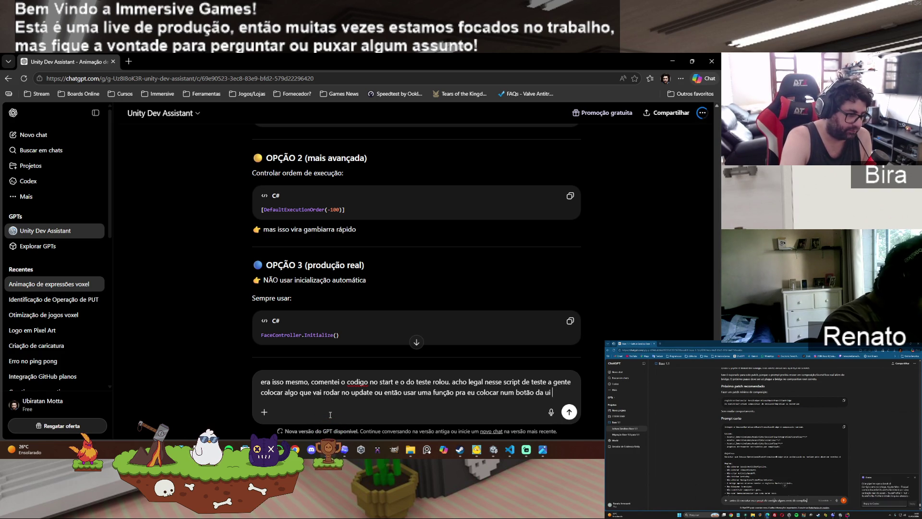
{"action": "type", "text": "assi"}
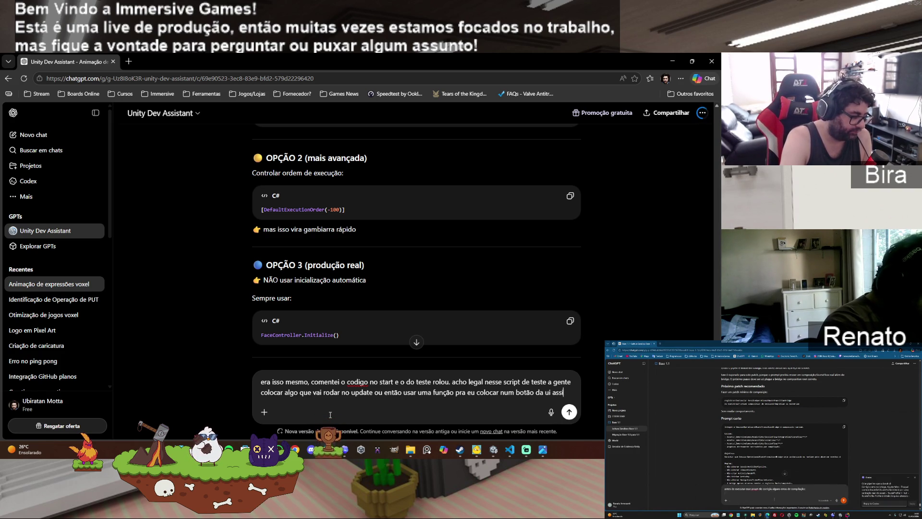
{"action": "type", "text": "m quando eu clicar "}
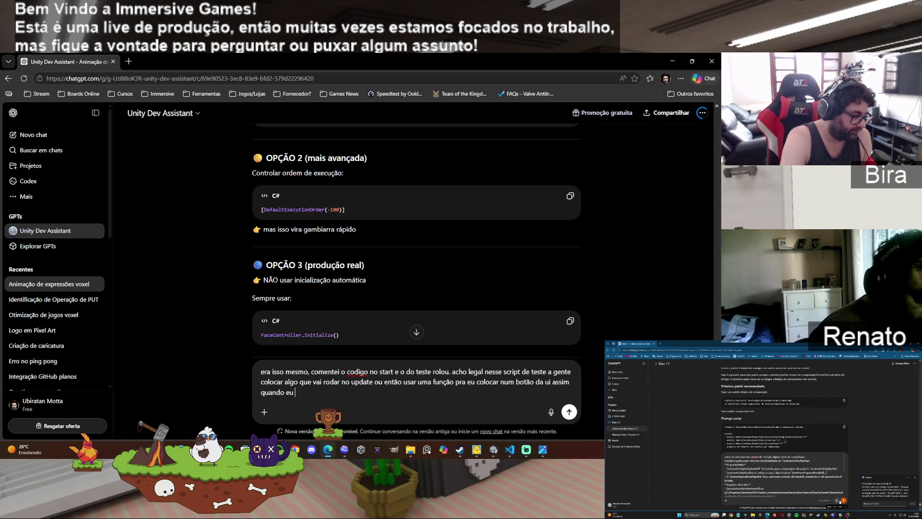
{"action": "type", "text": "lá"}
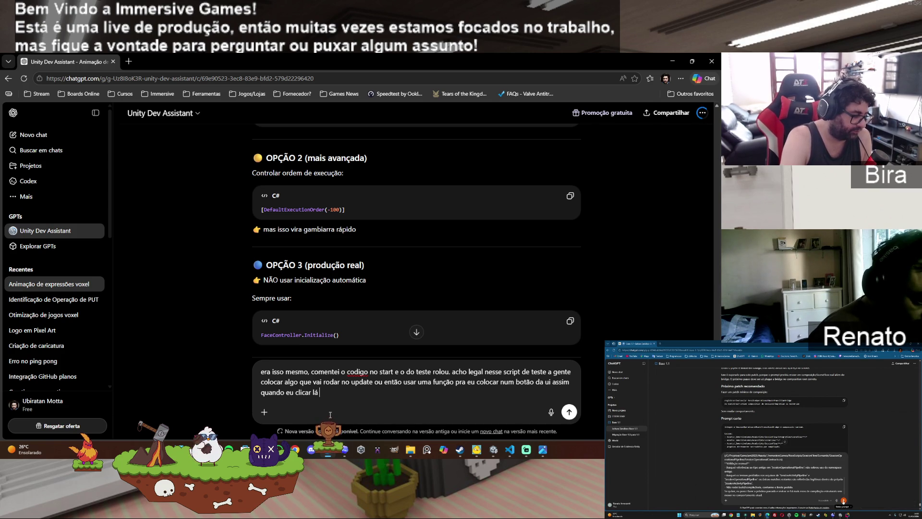
{"action": "type", "text": " ele troca "}
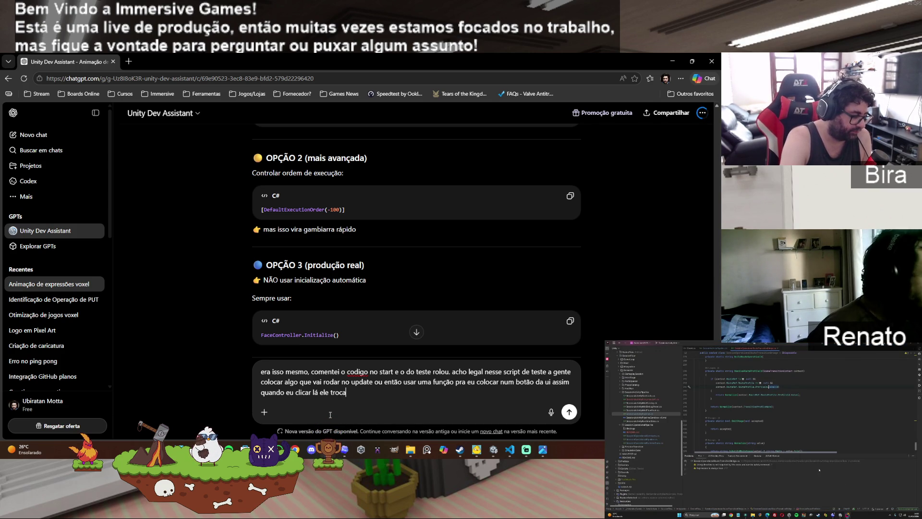
{"action": "type", "text": "a expres"}
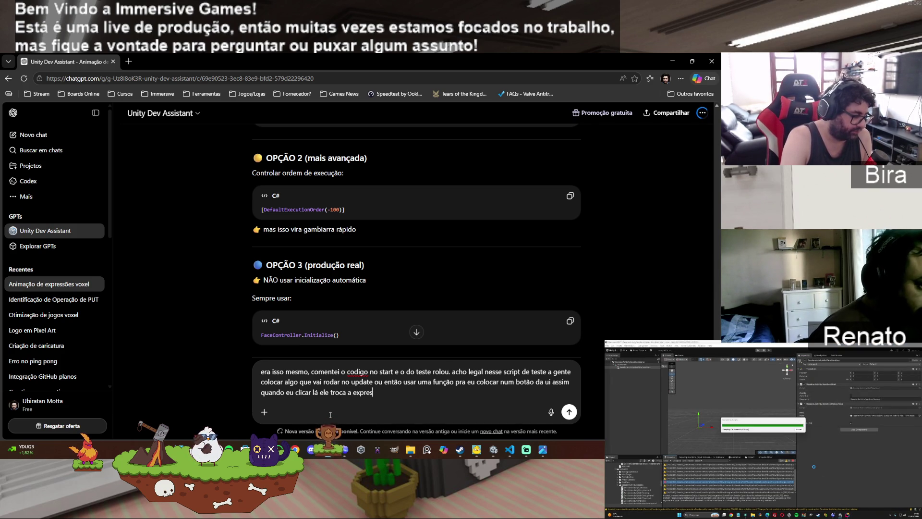
{"action": "key", "text": "Return"}
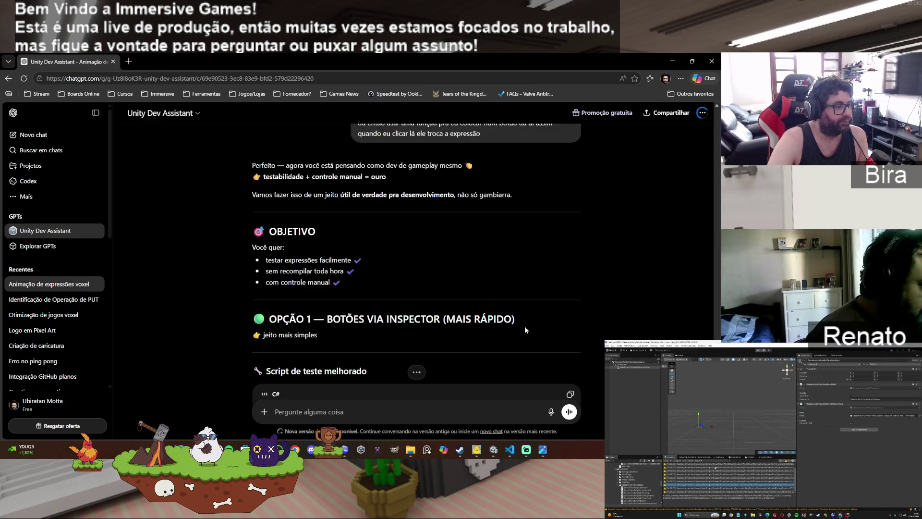
Step: Copy Option 1's improved FaceTest script with eyes/mouth X/Y fields and ApplyExpression
{"action": "scroll", "coordinate": [525, 326], "scroll_direction": "down", "scroll_amount": 3}
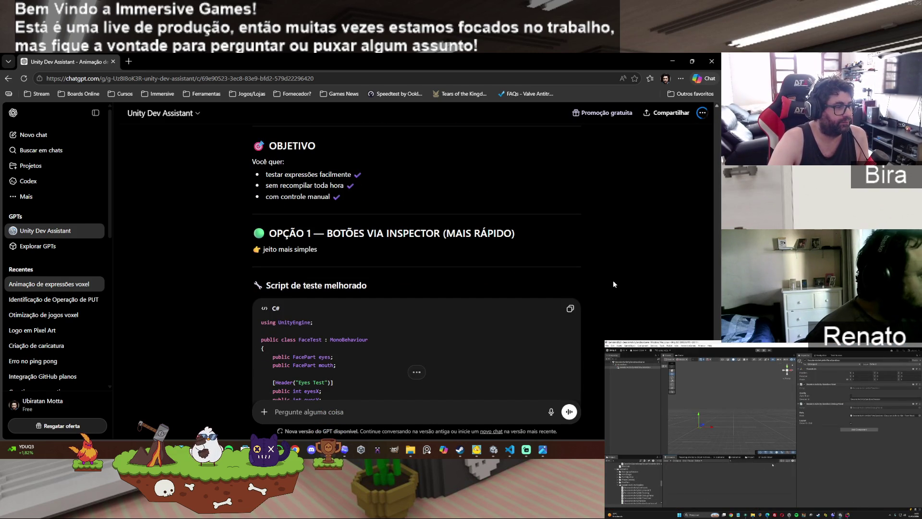
{"action": "scroll", "coordinate": [613, 283], "scroll_direction": "down", "scroll_amount": 4}
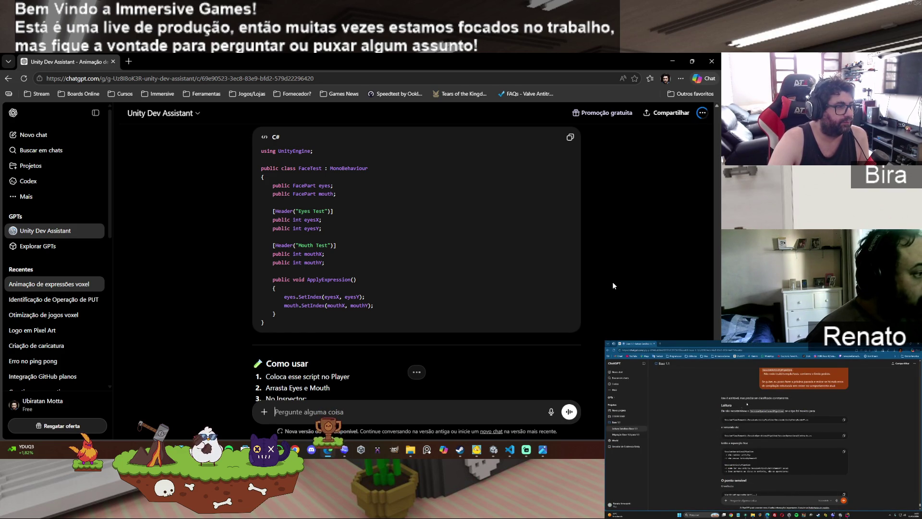
{"action": "scroll", "coordinate": [613, 282], "scroll_direction": "down", "scroll_amount": 1}
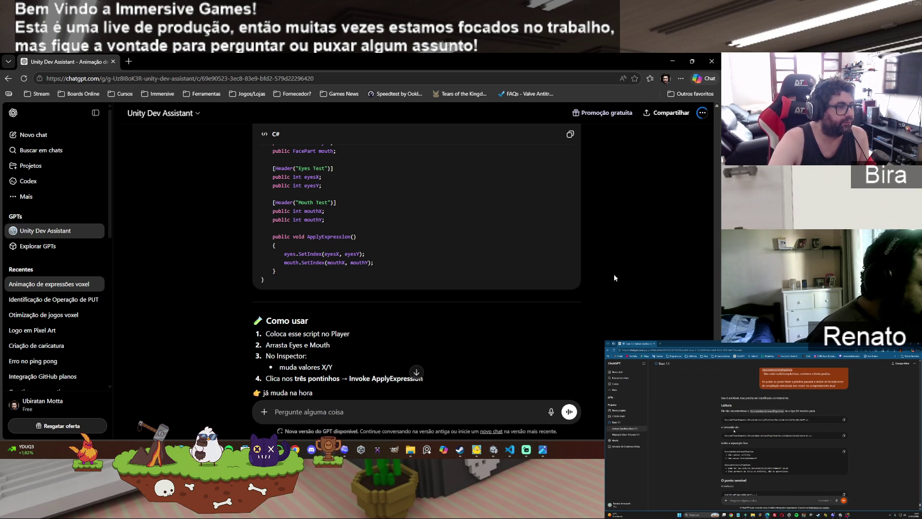
{"action": "scroll", "coordinate": [615, 277], "scroll_direction": "down", "scroll_amount": 1}
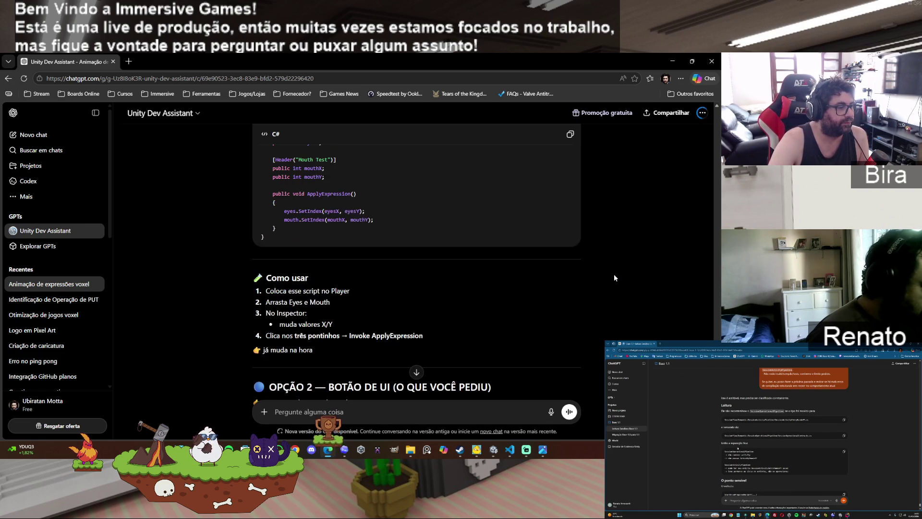
{"action": "scroll", "coordinate": [615, 278], "scroll_direction": "down", "scroll_amount": 1}
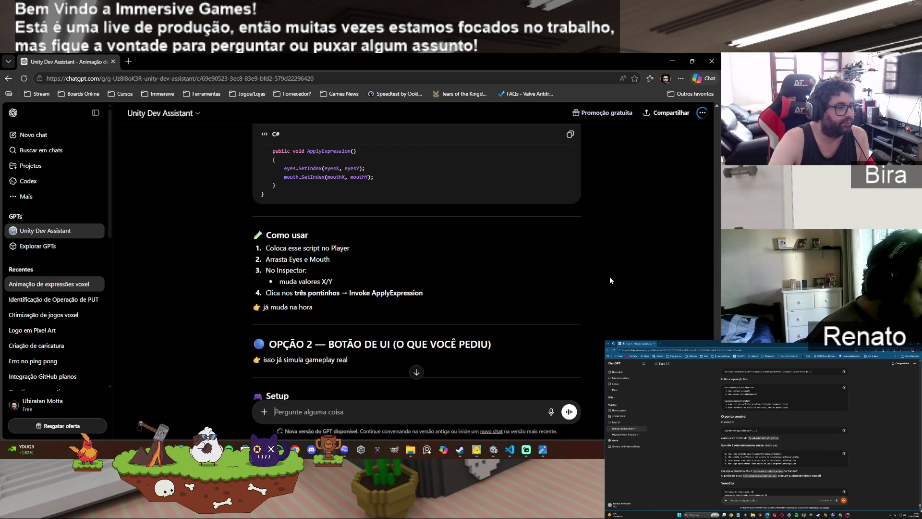
{"action": "scroll", "coordinate": [610, 276], "scroll_direction": "up", "scroll_amount": 4}
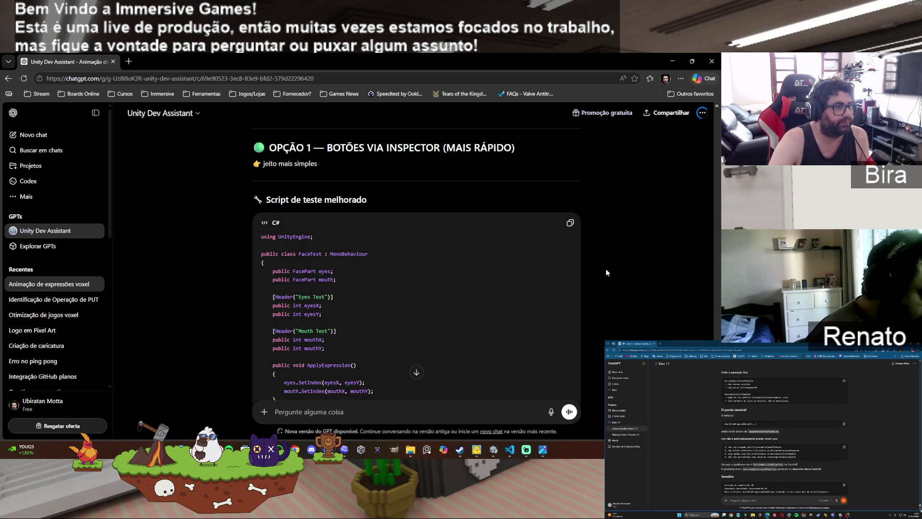
{"action": "left_click", "coordinate": [570, 222]}
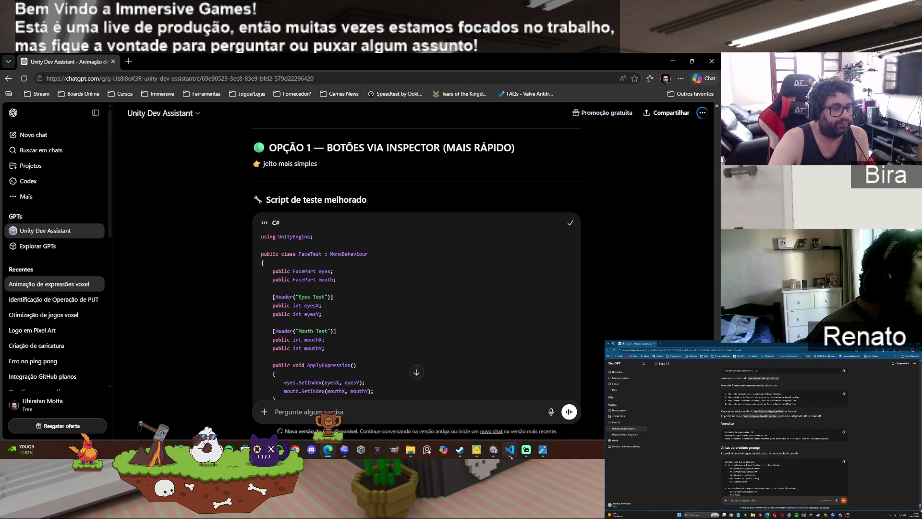
Step: Replace FaceTest.cs contents with the copied script, save it, and let Unity recompile
{"action": "left_click", "coordinate": [511, 454]}
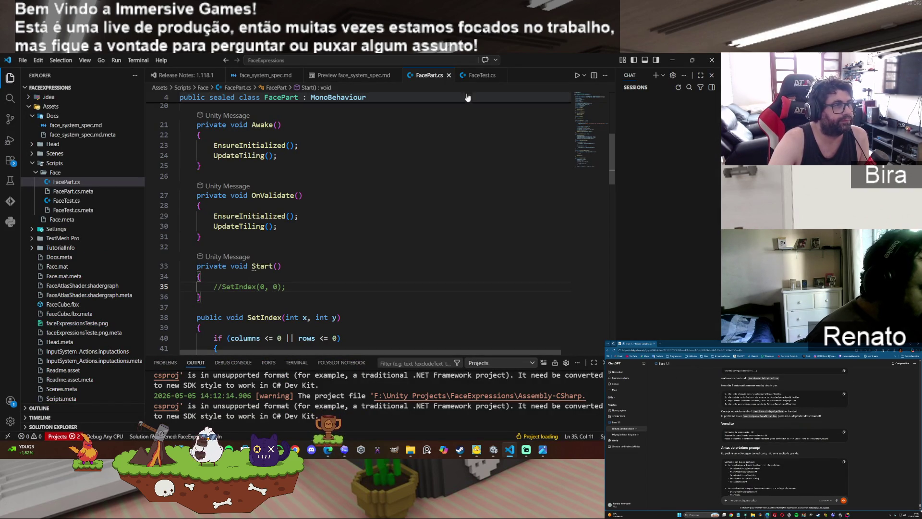
{"action": "left_click", "coordinate": [482, 75]}
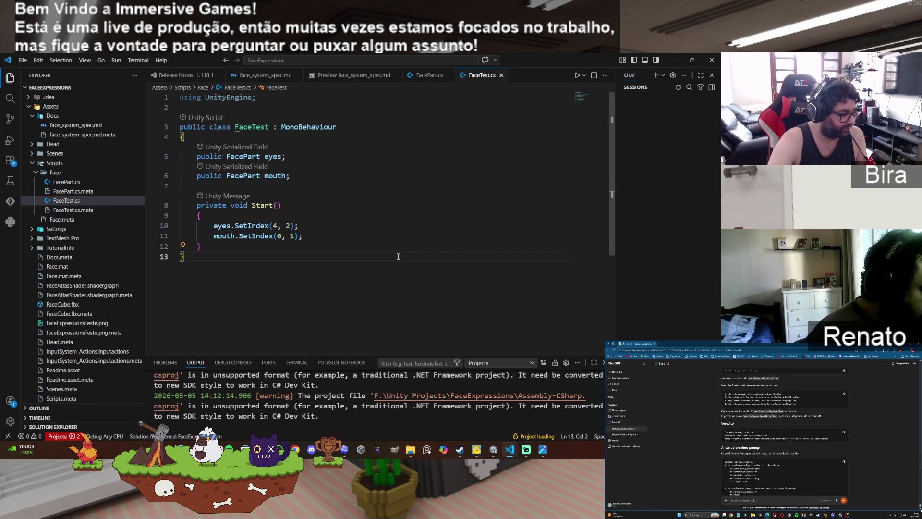
{"action": "key", "text": "ctrl+a"}
{"action": "key", "text": "BackSpace"}
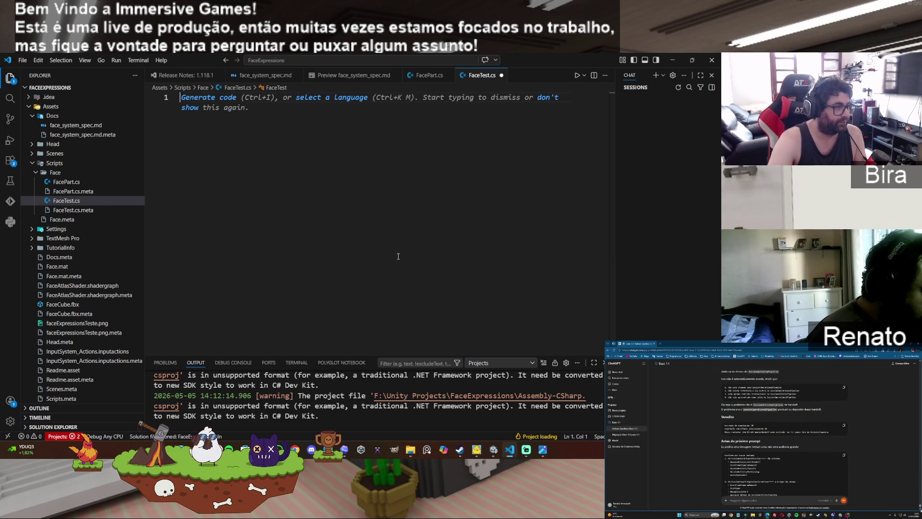
{"action": "key", "text": "ctrl+v"}
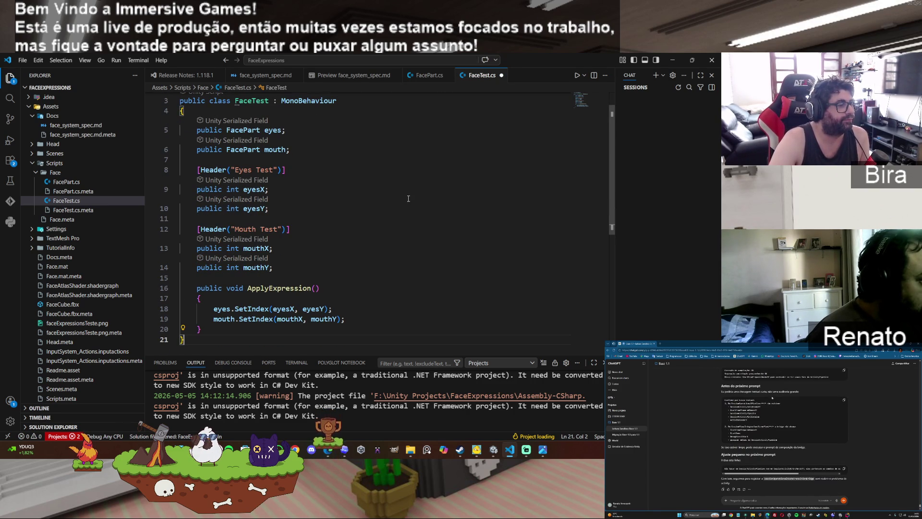
{"action": "key", "text": "ctrl+s"}
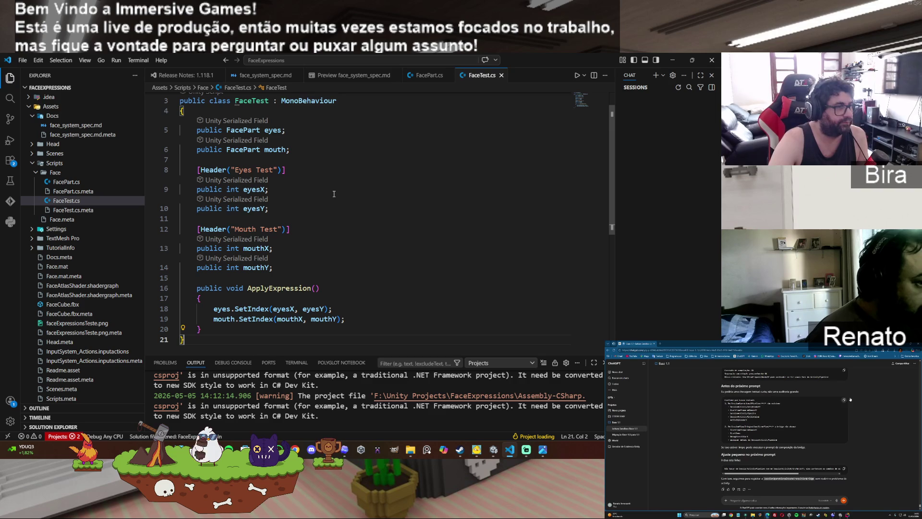
{"action": "left_click", "coordinate": [498, 455]}
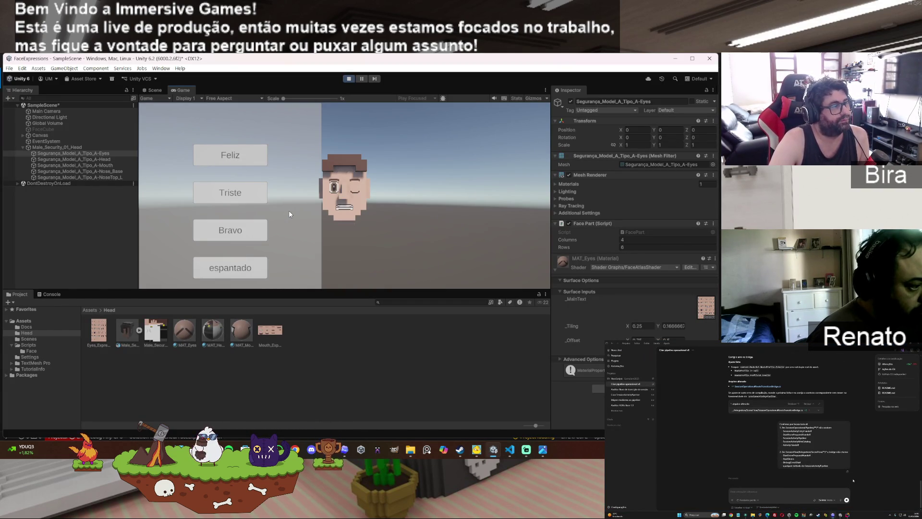
Step: In Play mode, set the head's Face Test Eyes X/Y to 3/3 and Mouth X/Y to 3/2
{"action": "left_click", "coordinate": [74, 147]}
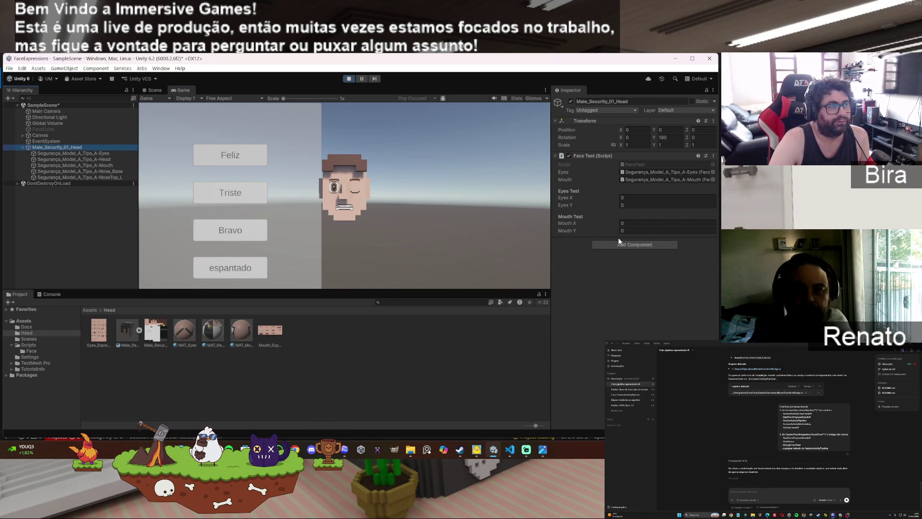
{"action": "left_click", "coordinate": [638, 197]}
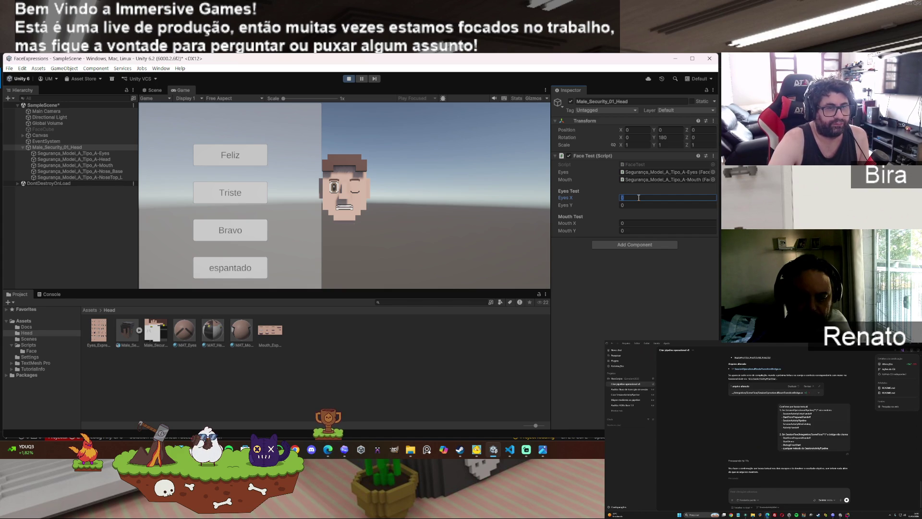
{"action": "type", "text": "1"}
{"action": "left_click", "coordinate": [634, 206]}
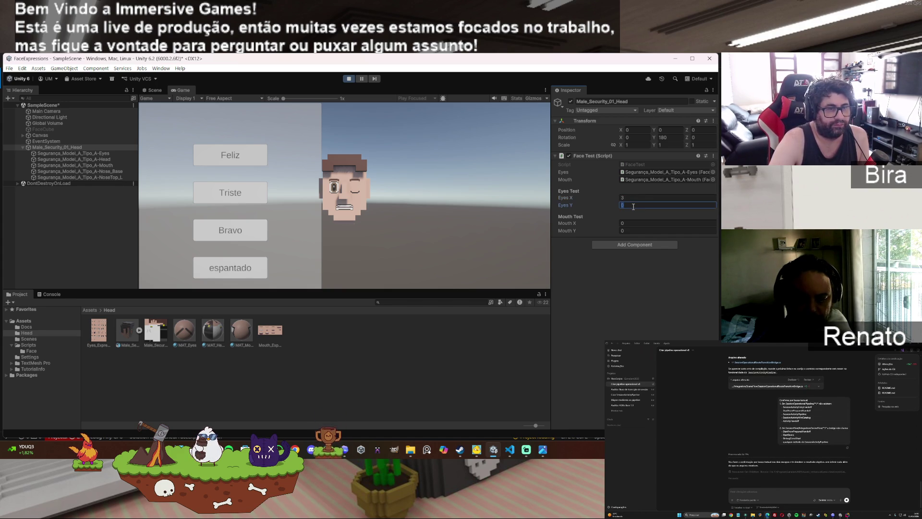
{"action": "type", "text": "3"}
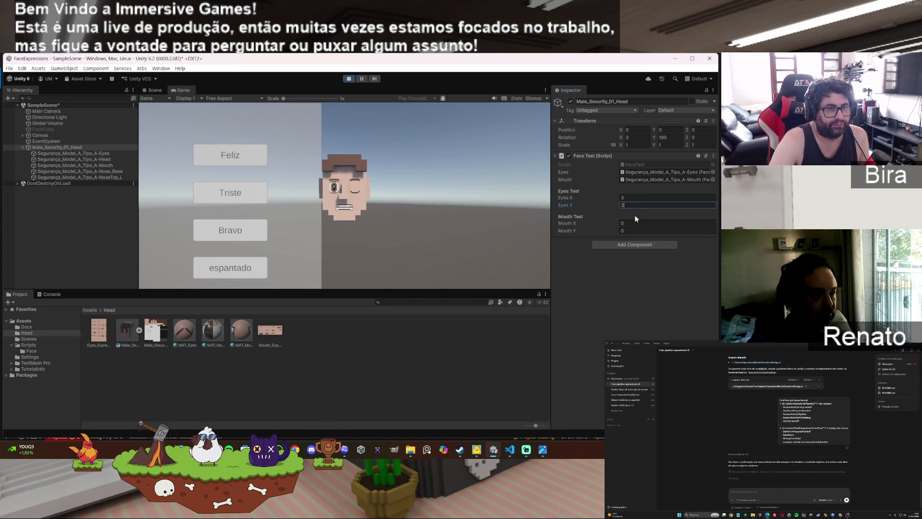
{"action": "left_click", "coordinate": [629, 223]}
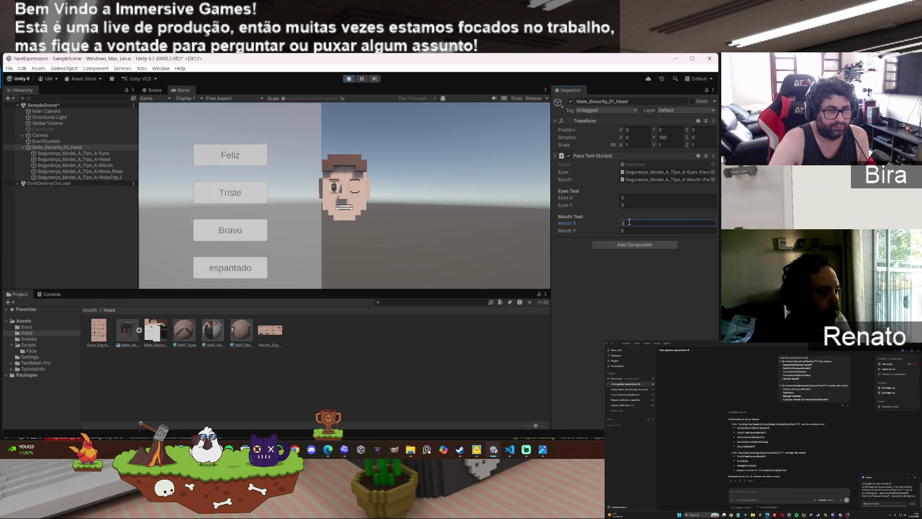
{"action": "left_click", "coordinate": [630, 228]}
{"action": "type", "text": "2"}
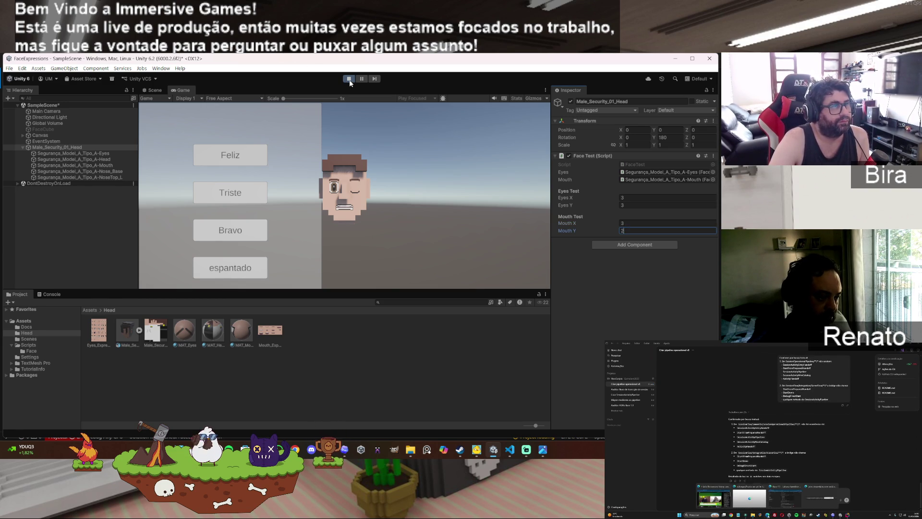
{"action": "left_click", "coordinate": [714, 156]}
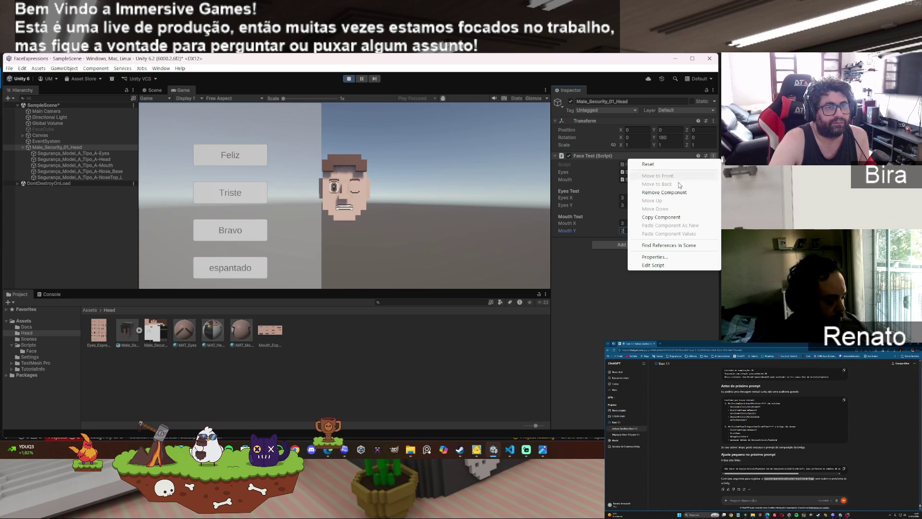
Step: Stop play, set Face Test Eyes X/Y to 3 and Mouth X/Y to 2, then play again
{"action": "left_click", "coordinate": [371, 74]}
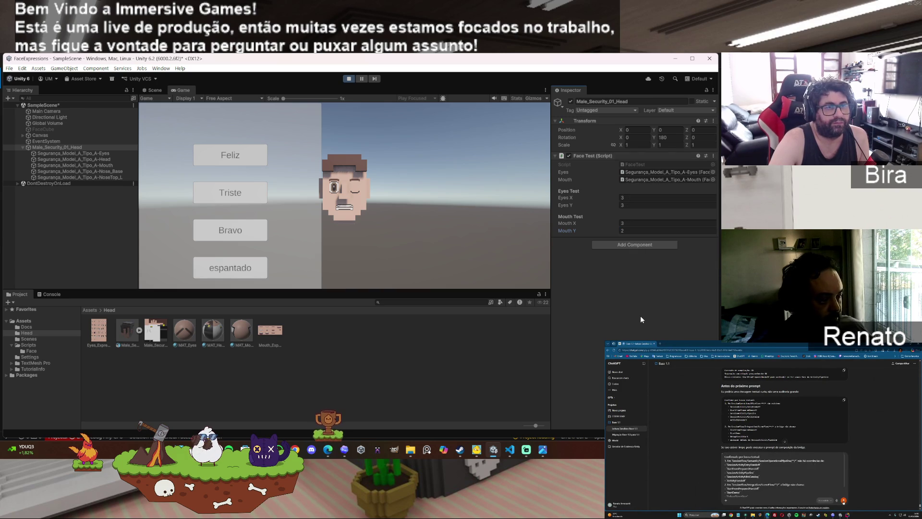
{"action": "left_click", "coordinate": [349, 79]}
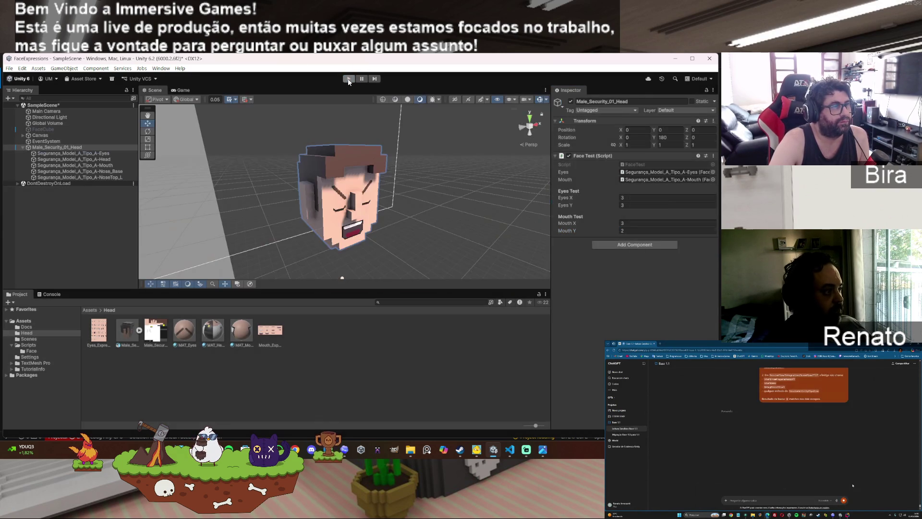
{"action": "left_click", "coordinate": [638, 218]}
{"action": "type", "text": "3"}
{"action": "left_click", "coordinate": [630, 225]}
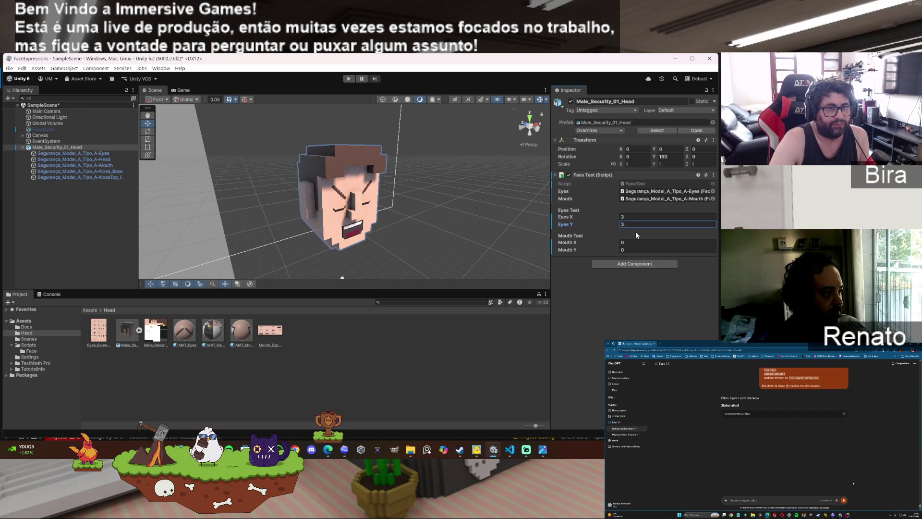
{"action": "left_click", "coordinate": [631, 241]}
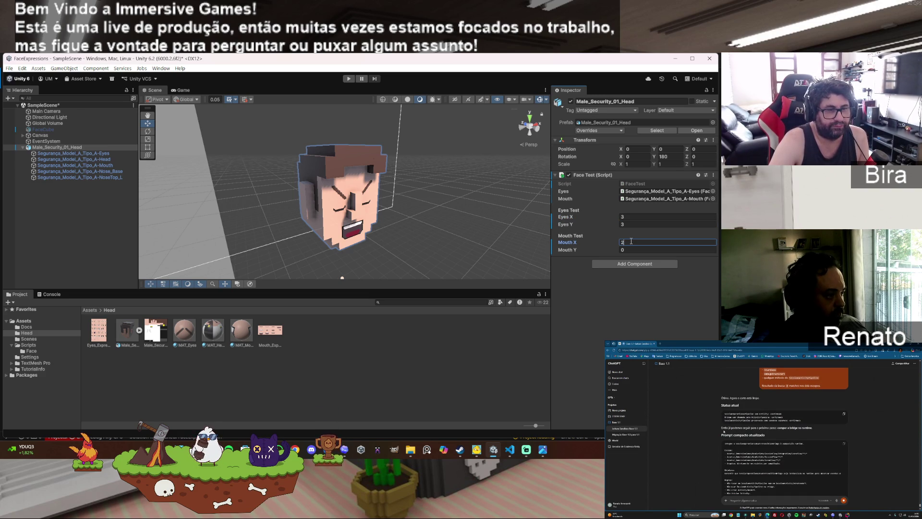
{"action": "type", "text": "2"}
{"action": "left_click", "coordinate": [630, 249]}
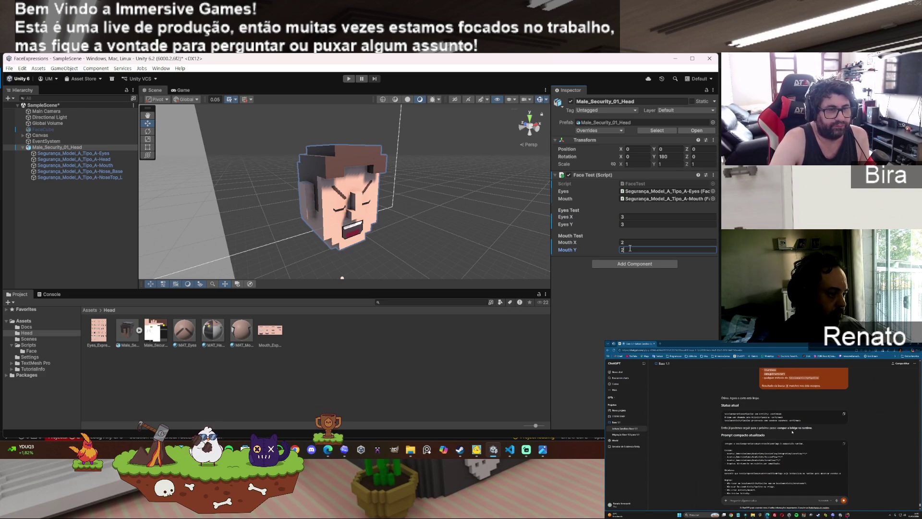
{"action": "key", "text": "ctrl+p"}
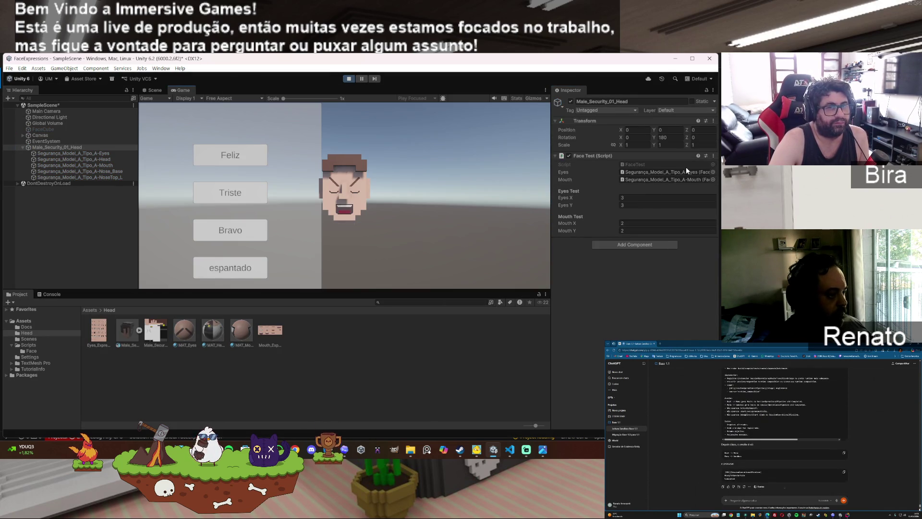
Step: Check the Face Test component's commands menu, then return to the ChatGPT conversation
{"action": "left_click", "coordinate": [713, 156]}
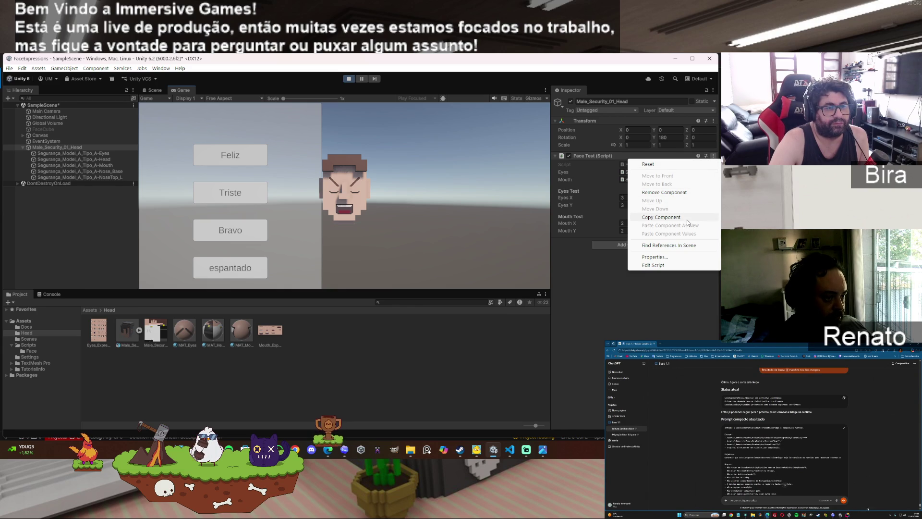
{"action": "left_click", "coordinate": [627, 250]}
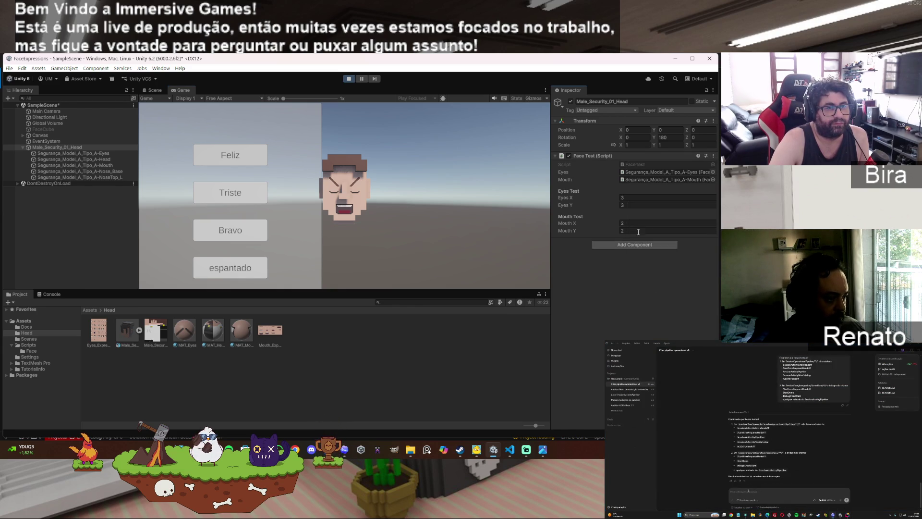
{"action": "right_click", "coordinate": [679, 155]}
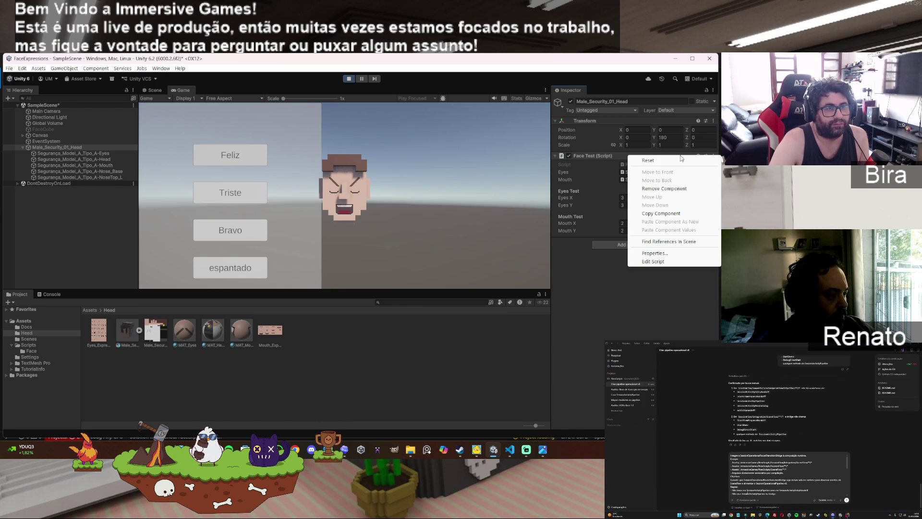
{"action": "left_click", "coordinate": [619, 267]}
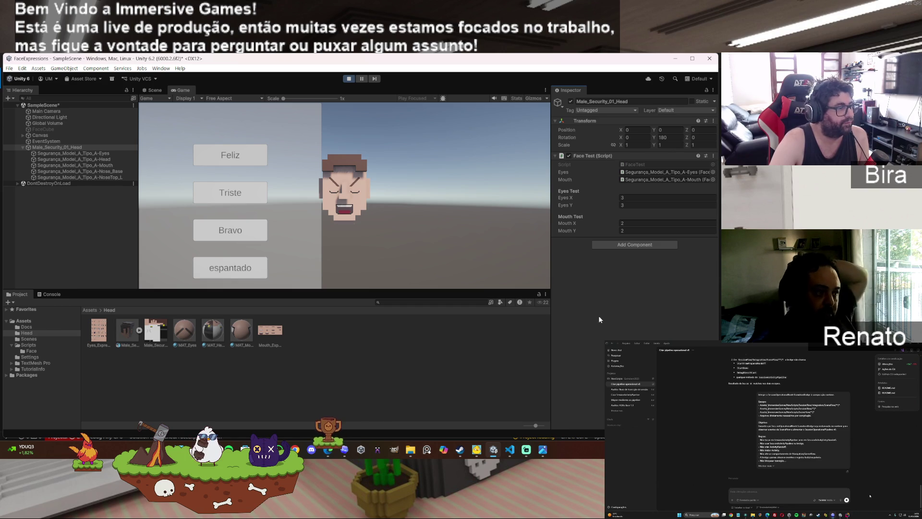
{"action": "mouse_move", "coordinate": [519, 457]}
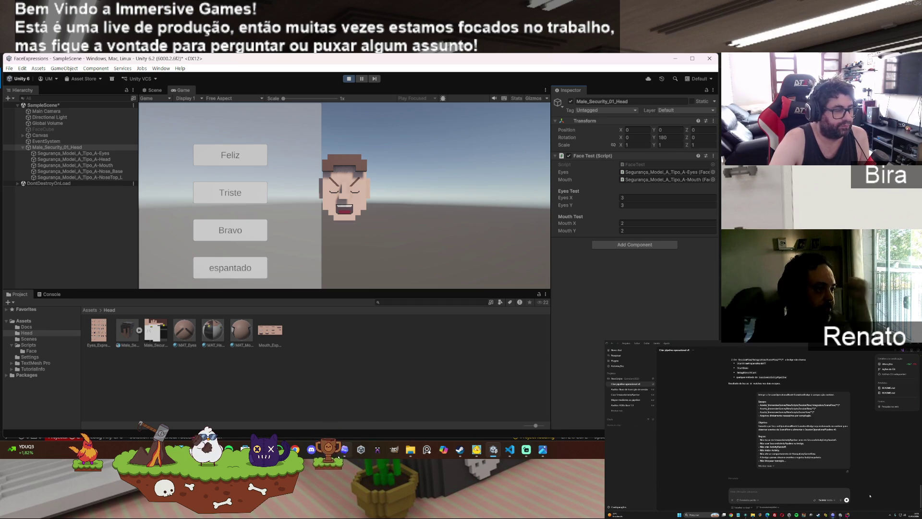
{"action": "left_click", "coordinate": [511, 414]}
{"action": "scroll", "coordinate": [487, 315], "scroll_direction": "down", "scroll_amount": 3}
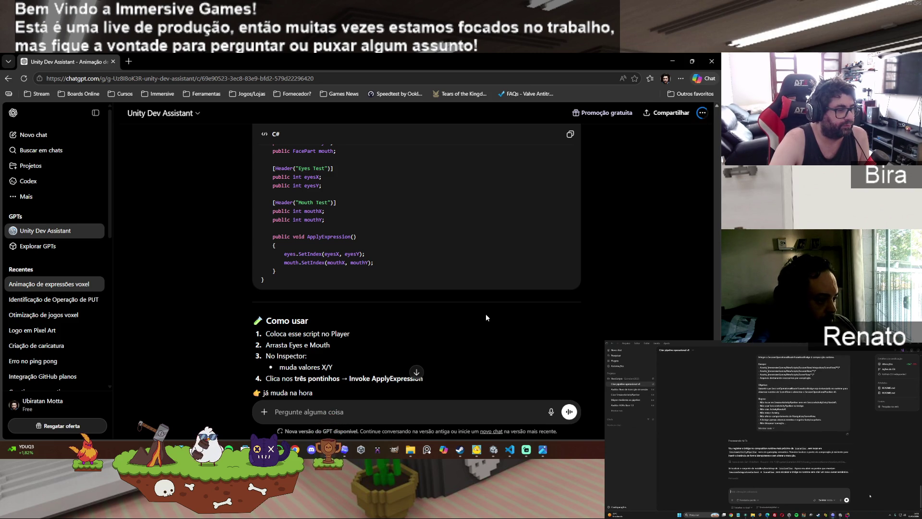
Step: Read the reply's ApplyExpression usage steps and Option 2, then minimize the browser
{"action": "scroll", "coordinate": [535, 310], "scroll_direction": "down", "scroll_amount": 1}
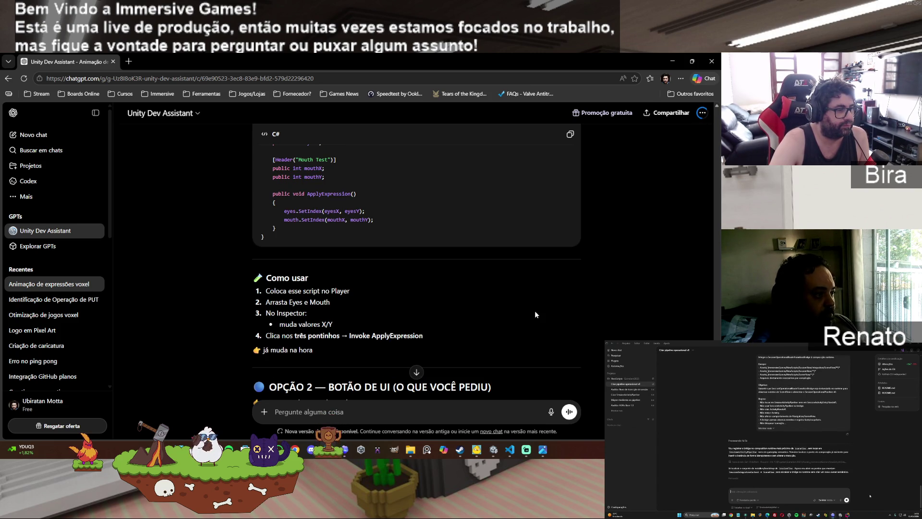
{"action": "scroll", "coordinate": [628, 294], "scroll_direction": "up", "scroll_amount": 2}
{"action": "scroll", "coordinate": [629, 294], "scroll_direction": "up", "scroll_amount": 2}
{"action": "scroll", "coordinate": [629, 293], "scroll_direction": "down", "scroll_amount": 2}
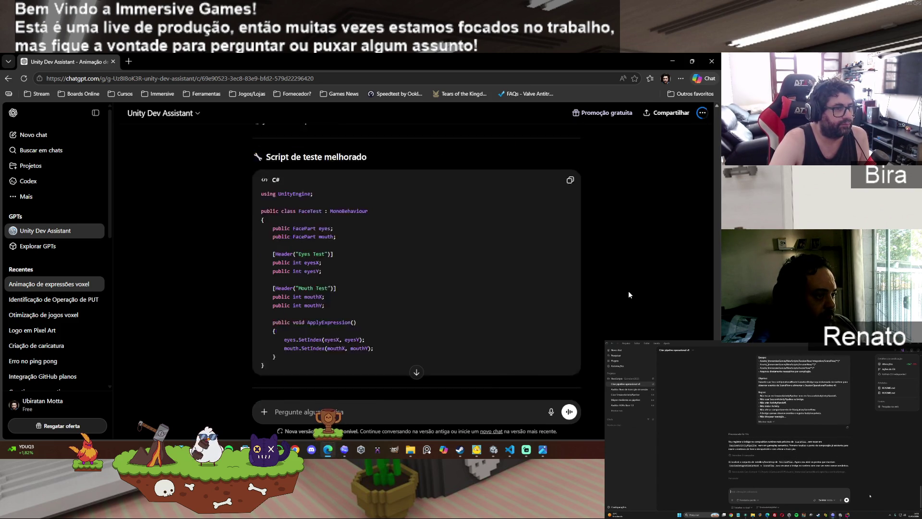
{"action": "scroll", "coordinate": [628, 290], "scroll_direction": "down", "scroll_amount": 2}
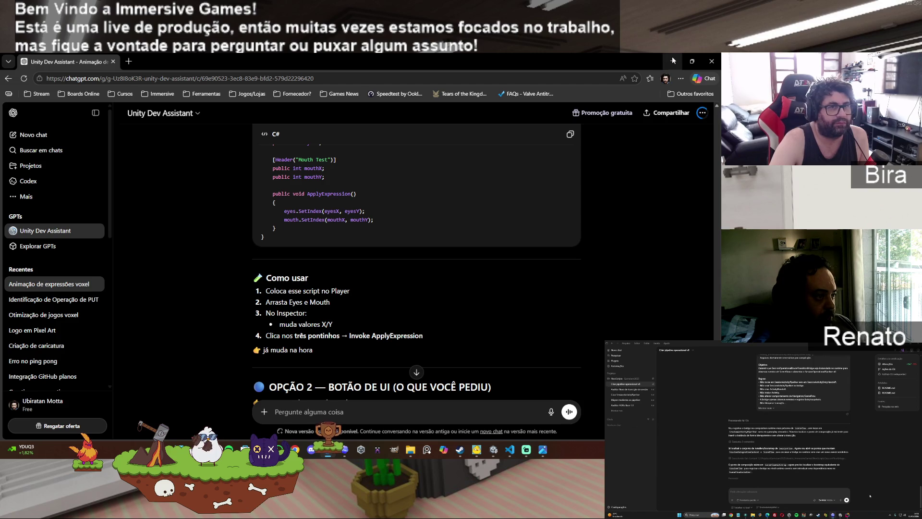
{"action": "left_click", "coordinate": [673, 61]}
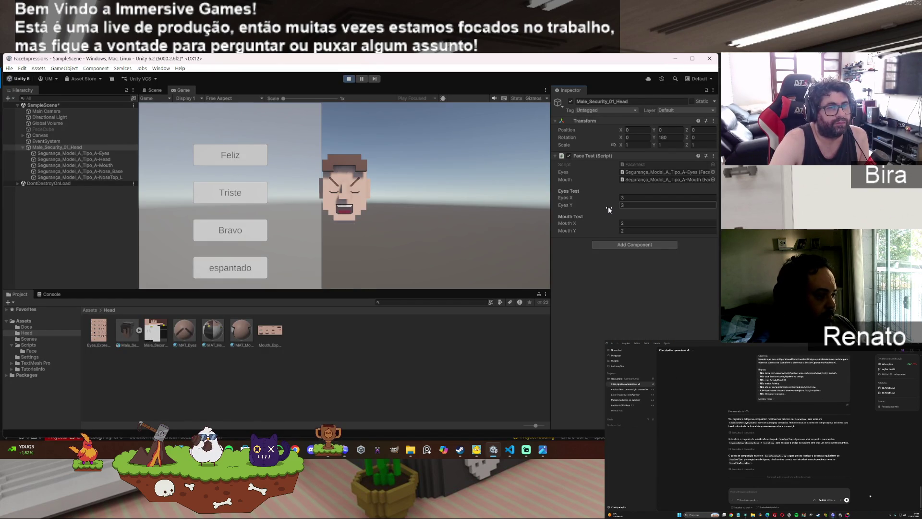
Step: Select Male_Security_01_Head, browse the Face Test and Inspector menus, and ping the head
{"action": "right_click", "coordinate": [598, 157]}
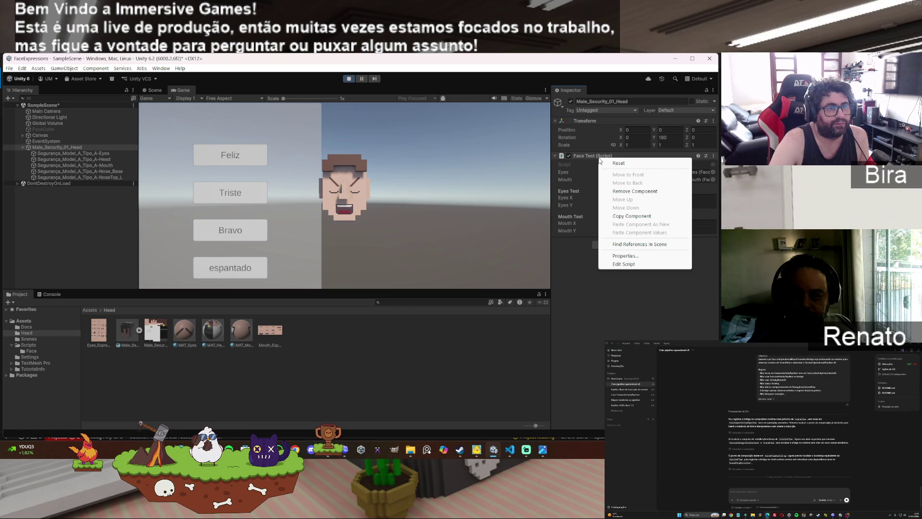
{"action": "left_click", "coordinate": [68, 147]}
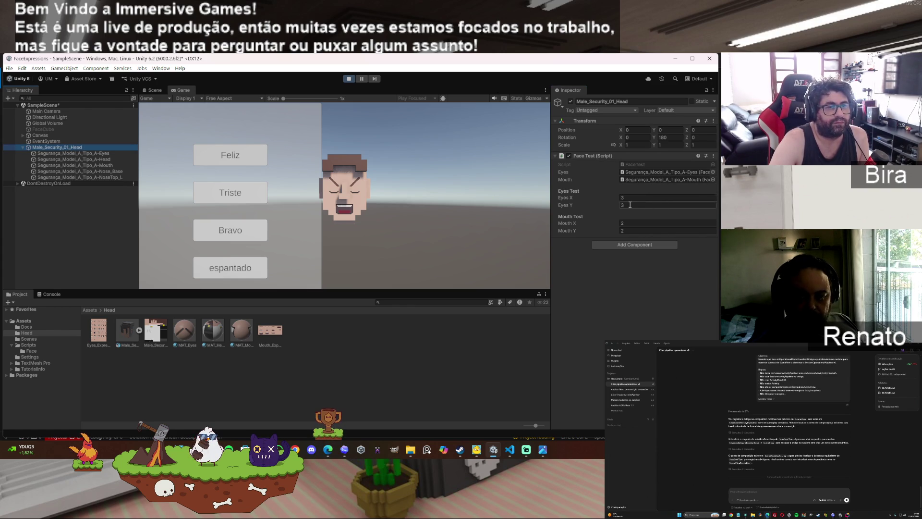
{"action": "left_click", "coordinate": [713, 157]}
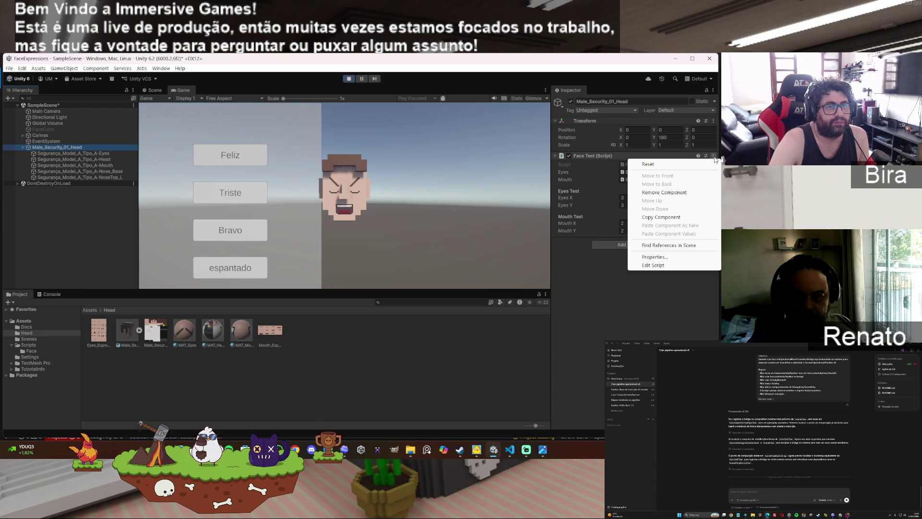
{"action": "left_click", "coordinate": [713, 91]}
{"action": "left_click", "coordinate": [713, 90]}
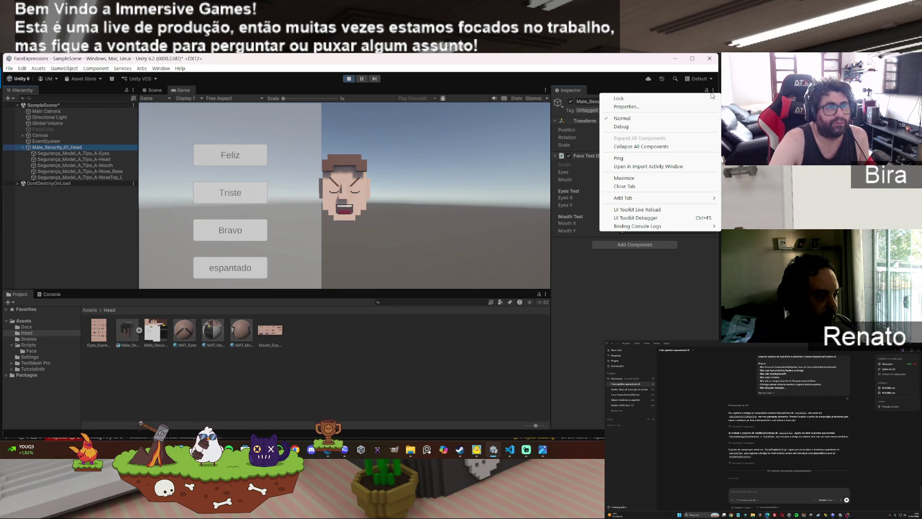
{"action": "left_click", "coordinate": [715, 157]}
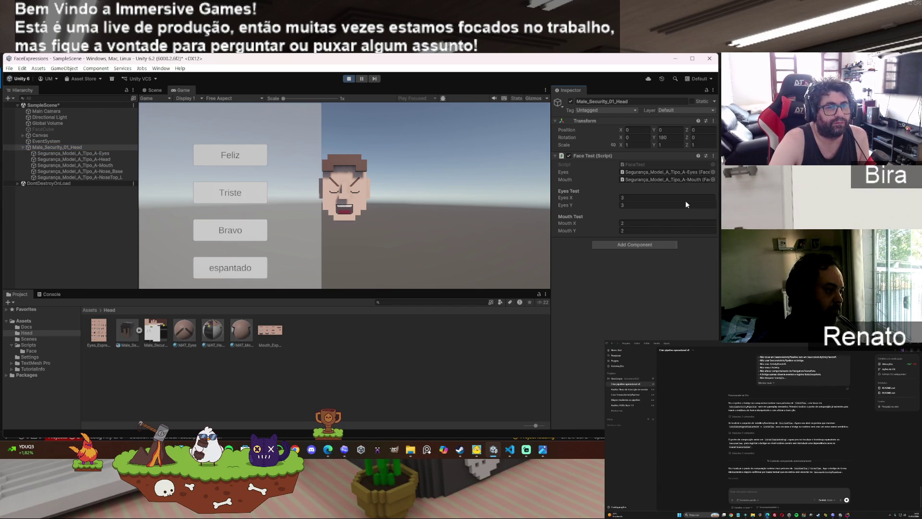
Step: Close the Face Test commands menu without choosing anything and bring ChatGPT back up
{"action": "left_click", "coordinate": [714, 158]}
{"action": "left_click", "coordinate": [715, 157]}
{"action": "left_click", "coordinate": [714, 158]}
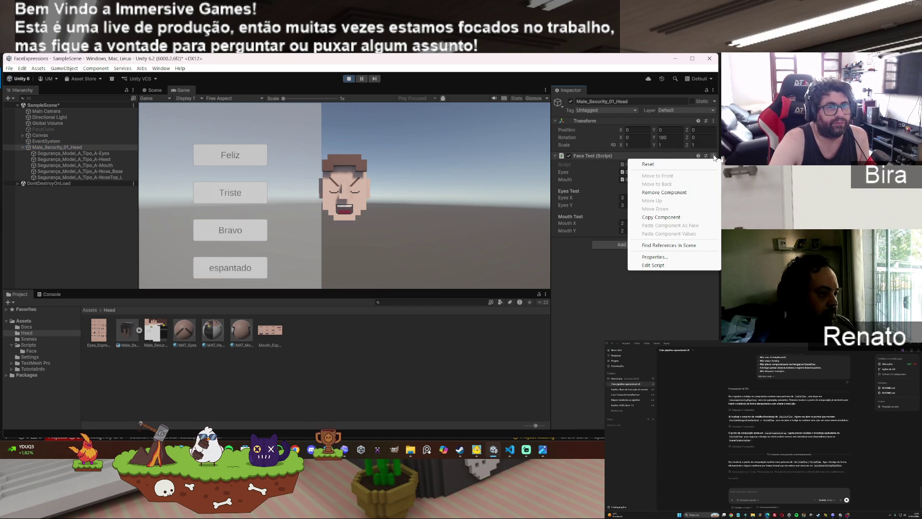
{"action": "left_click", "coordinate": [652, 300]}
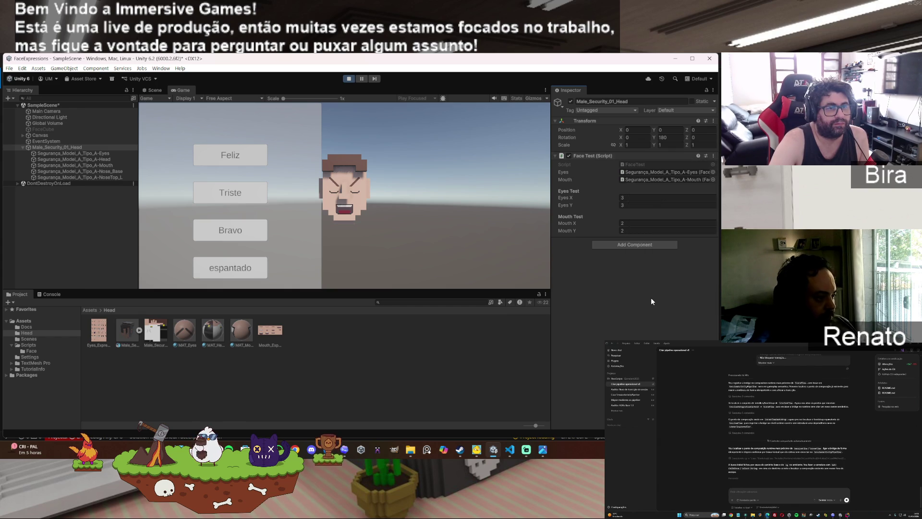
{"action": "left_click", "coordinate": [714, 156]}
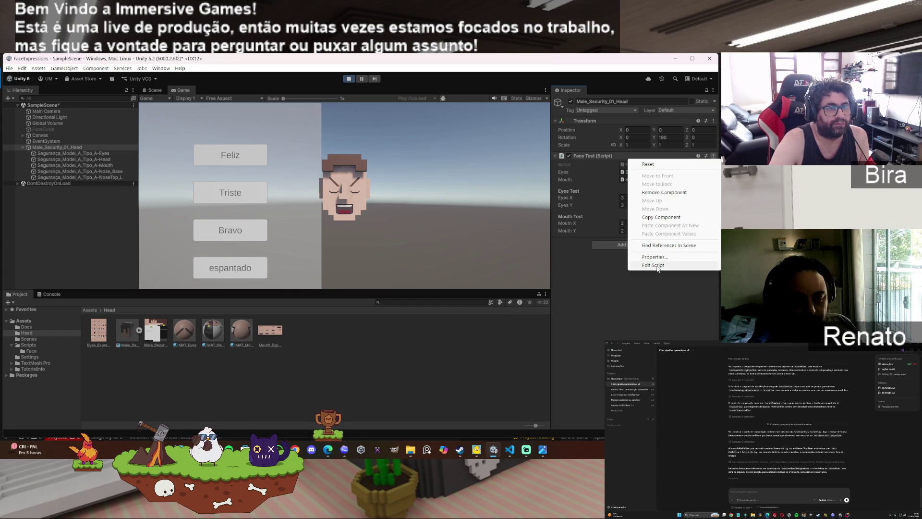
{"action": "key", "text": "Escape"}
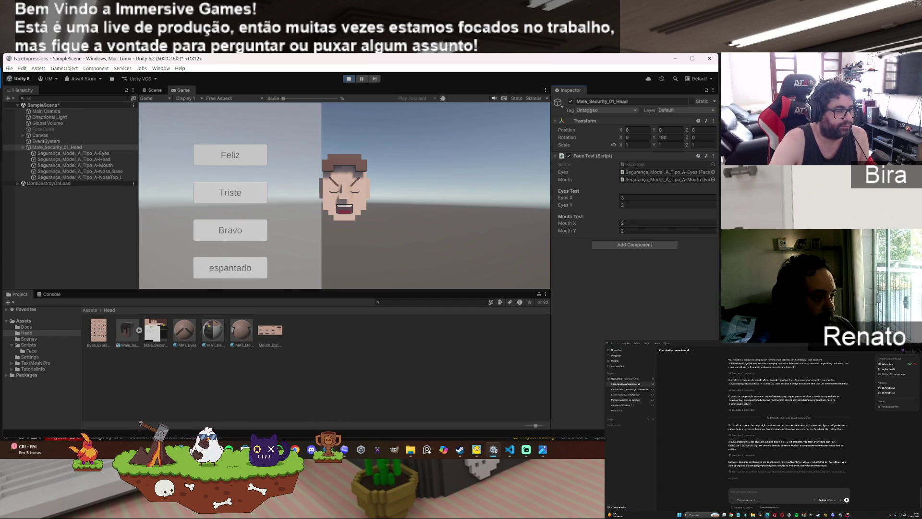
{"action": "left_click", "coordinate": [328, 450]}
{"action": "scroll", "coordinate": [563, 318], "scroll_direction": "down", "scroll_amount": 4}
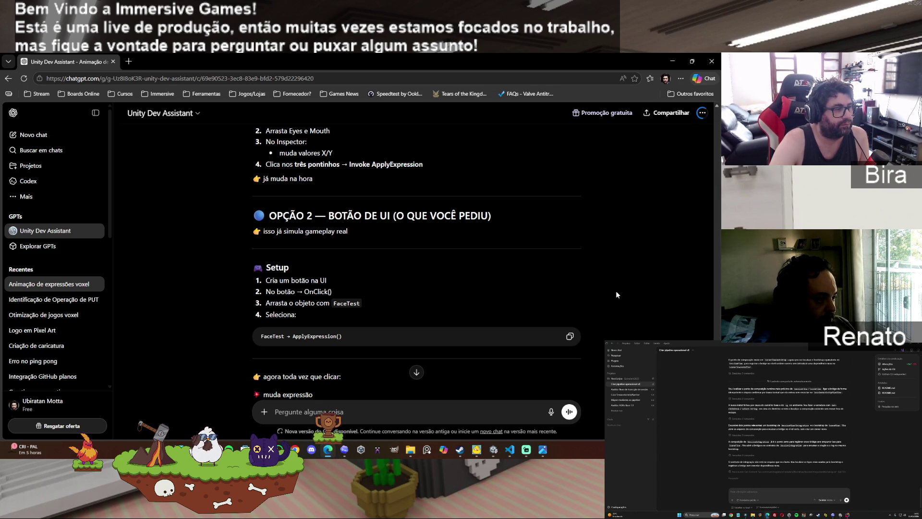
Step: Return to the Unity editor after reading Option 2's UI button OnClick setup
{"action": "left_click", "coordinate": [508, 450]}
{"action": "left_click", "coordinate": [494, 450]}
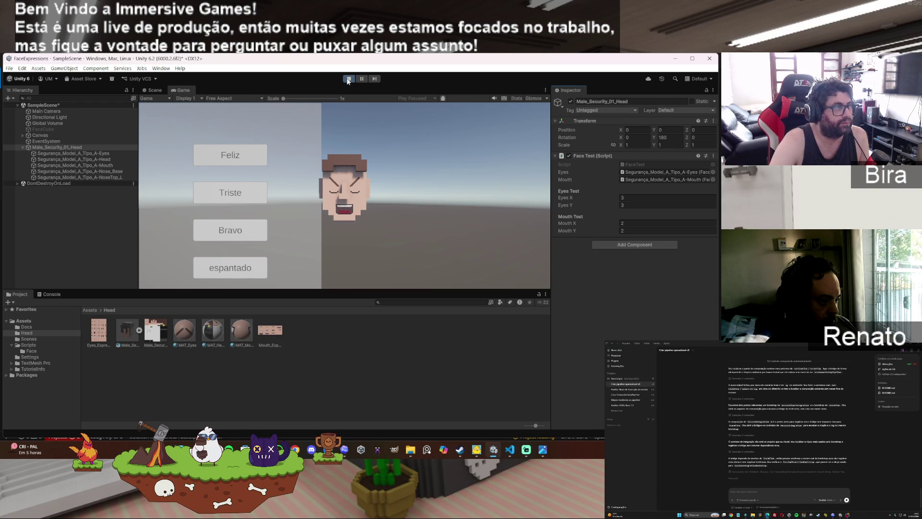
Step: Make the first Canvas button's On Click call Male_Security_01_Head's FaceTest.ApplyExpression(), then play
{"action": "left_click", "coordinate": [349, 79]}
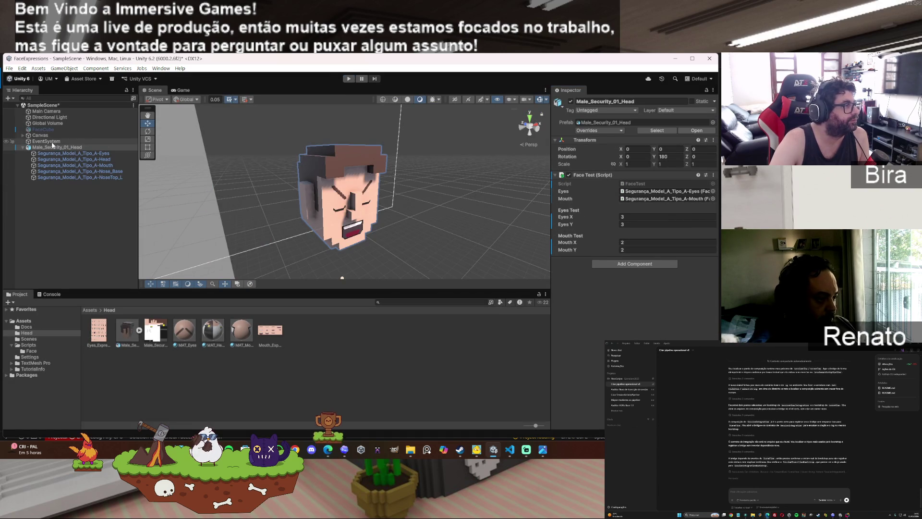
{"action": "left_click", "coordinate": [26, 135]}
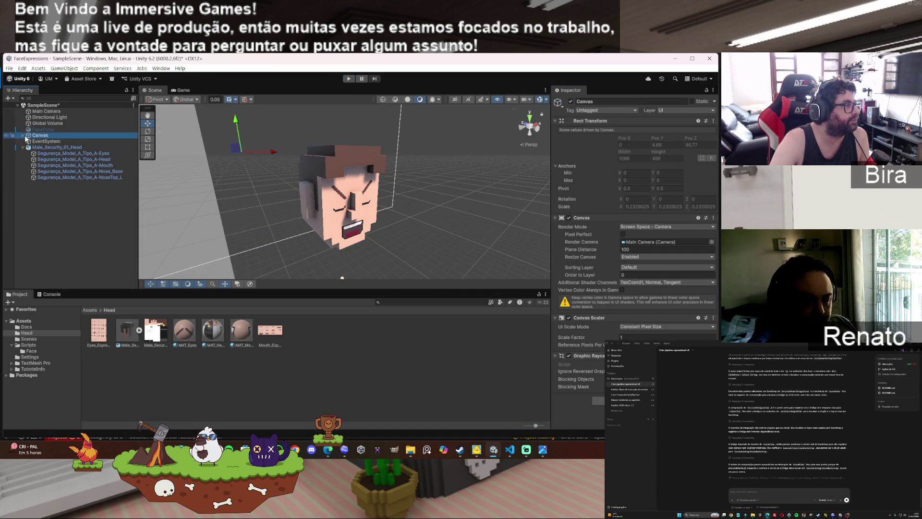
{"action": "left_click", "coordinate": [23, 136]}
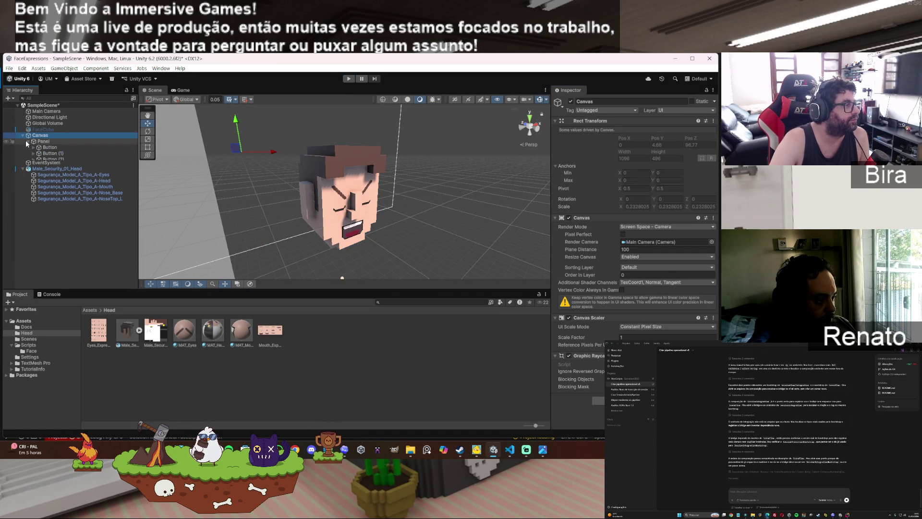
{"action": "left_click", "coordinate": [50, 147]}
{"action": "scroll", "coordinate": [622, 301], "scroll_direction": "down", "scroll_amount": 5}
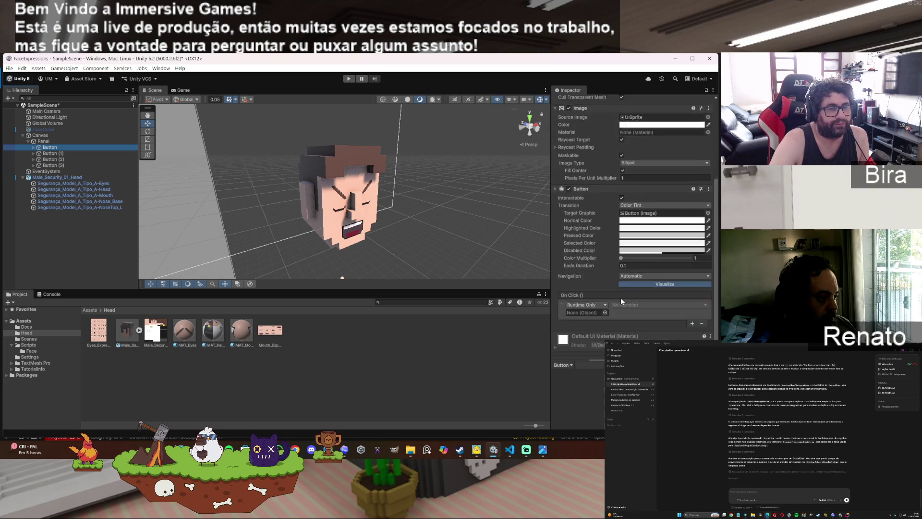
{"action": "left_click_drag", "start_coordinate": [57, 177], "coordinate": [483, 283]}
{"action": "left_click_drag", "start_coordinate": [592, 296], "coordinate": [586, 300]}
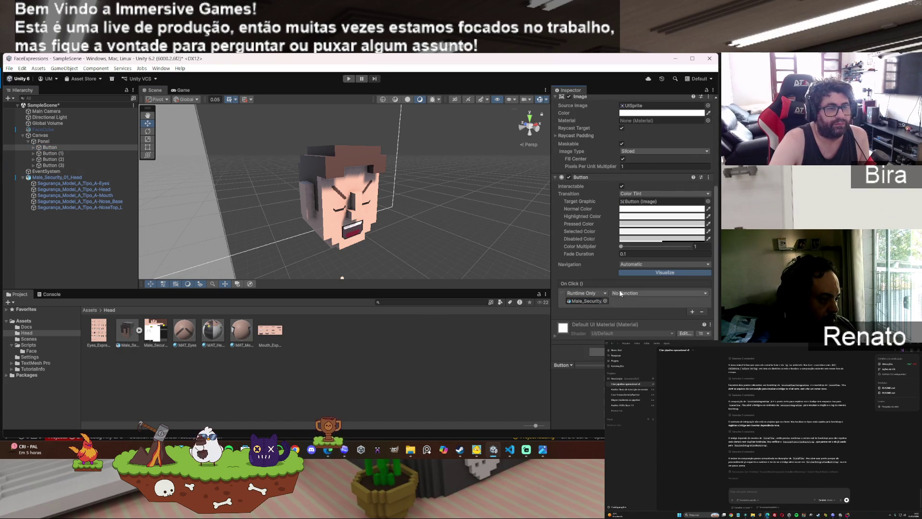
{"action": "left_click", "coordinate": [624, 293]}
{"action": "mouse_move", "coordinate": [631, 330]}
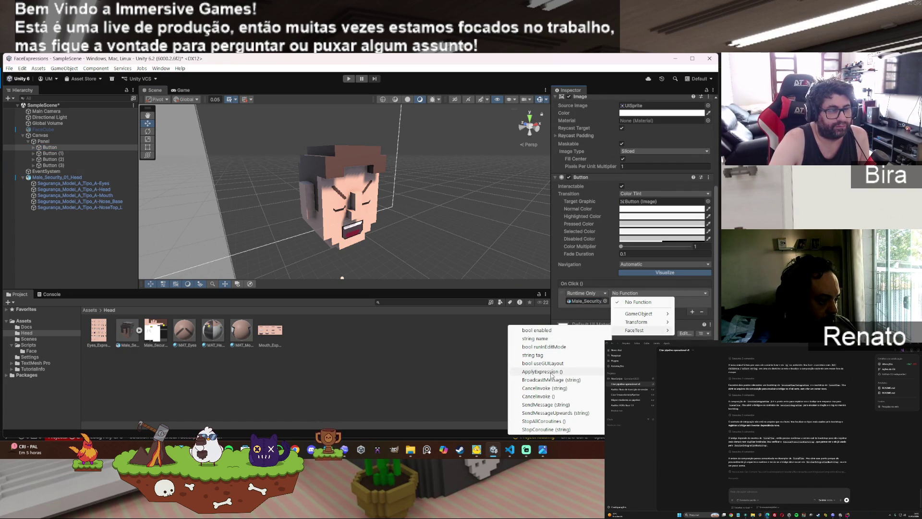
{"action": "left_click", "coordinate": [551, 372]}
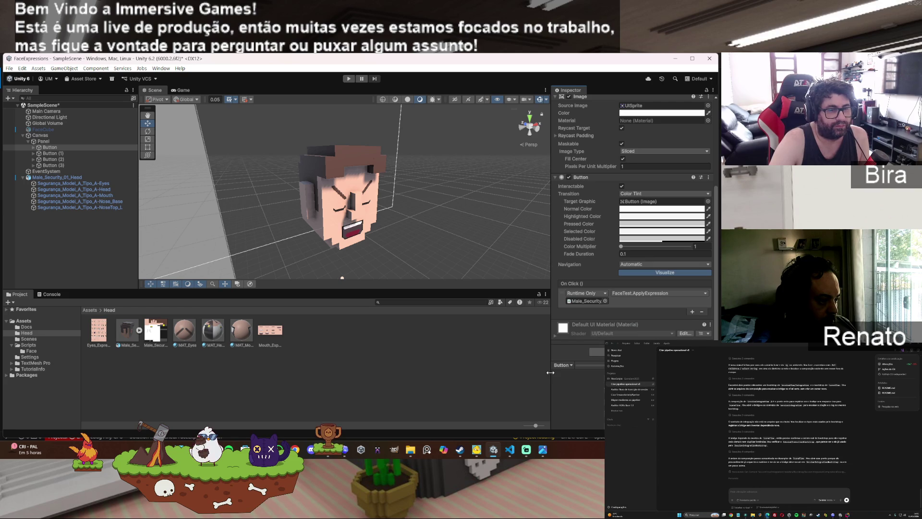
{"action": "left_click", "coordinate": [349, 79]}
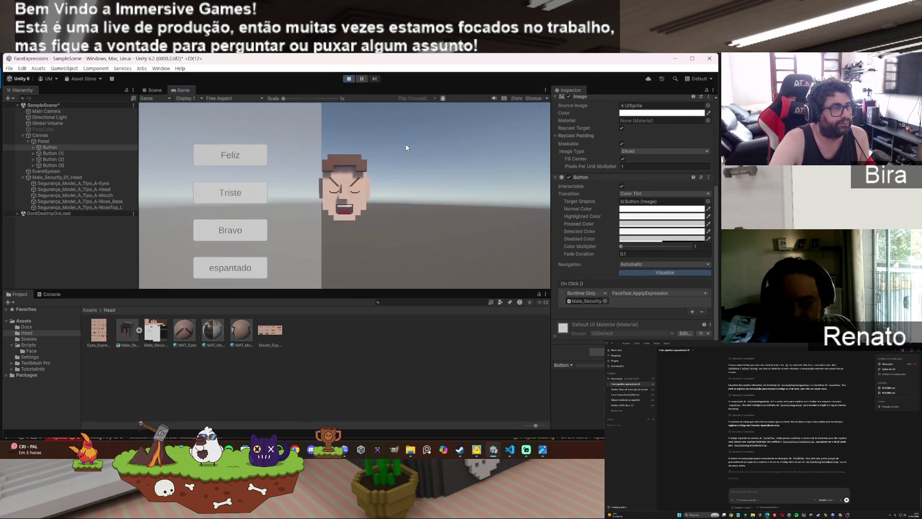
Step: Set the head's Eyes X to 1 and Eyes Y to 2, testing with the Feliz button
{"action": "left_click", "coordinate": [234, 156]}
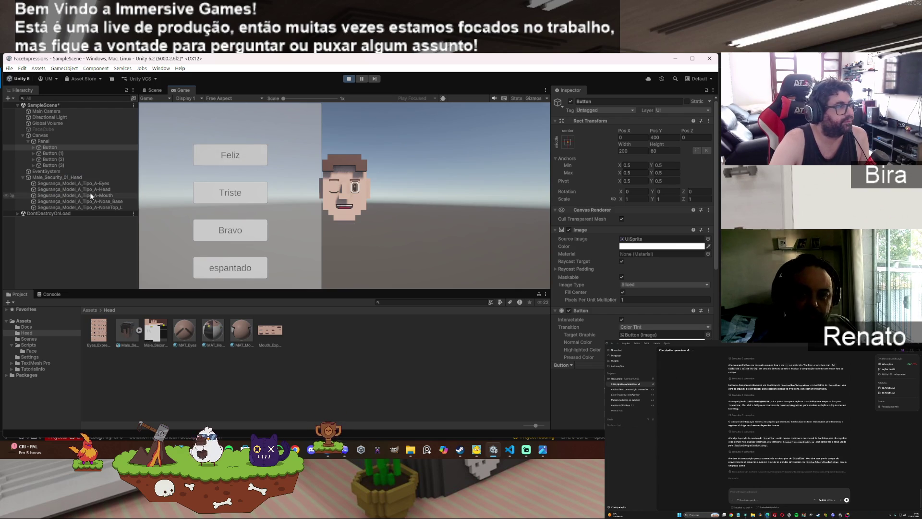
{"action": "left_click", "coordinate": [80, 178]}
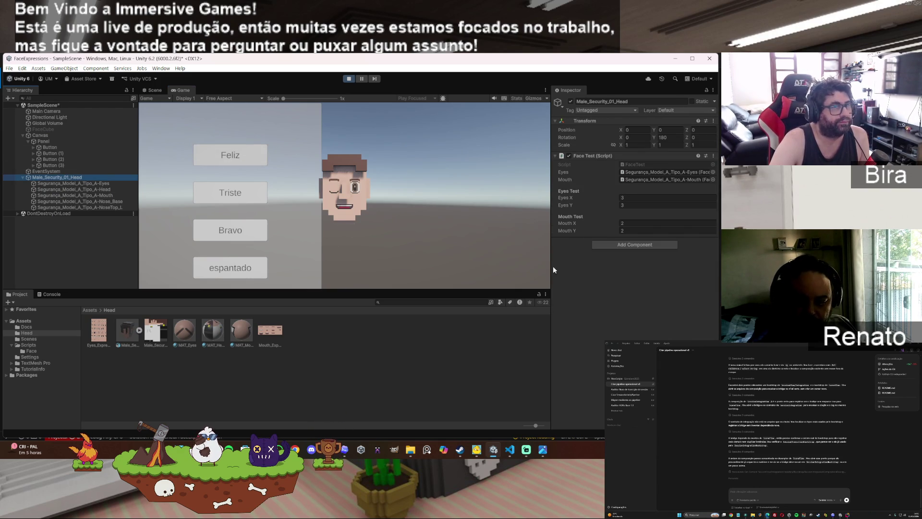
{"action": "left_click", "coordinate": [637, 197]}
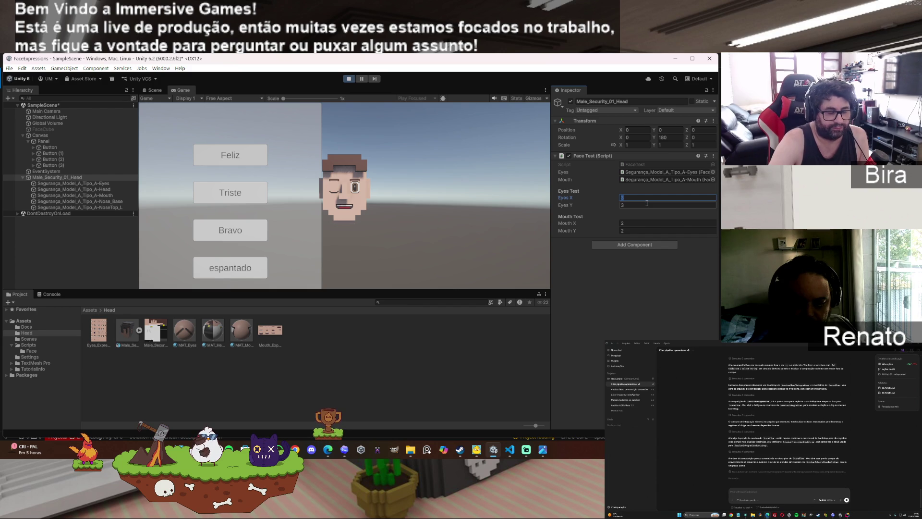
{"action": "left_click", "coordinate": [642, 204]}
{"action": "type", "text": "2"}
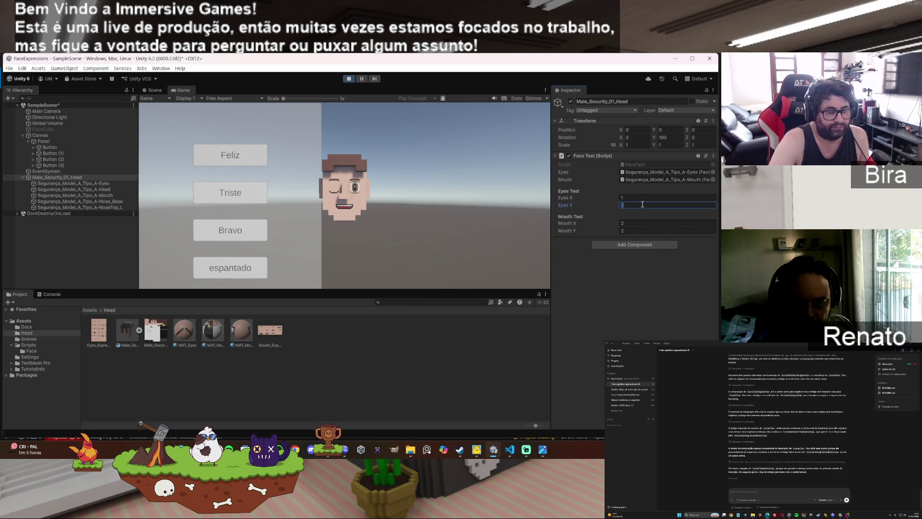
{"action": "left_click", "coordinate": [234, 154]}
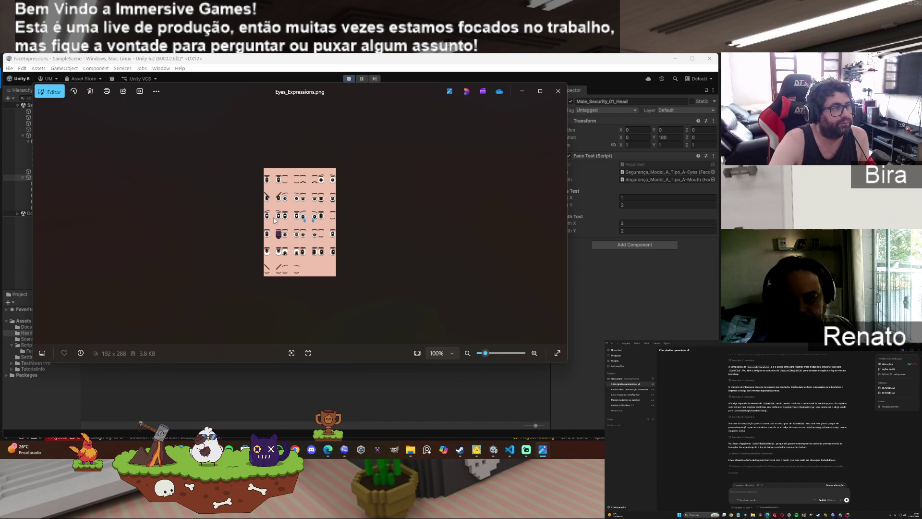
Step: Set Face Test Eyes Y to 1 and apply it with the Feliz button
{"action": "left_click", "coordinate": [627, 205]}
{"action": "type", "text": "1"}
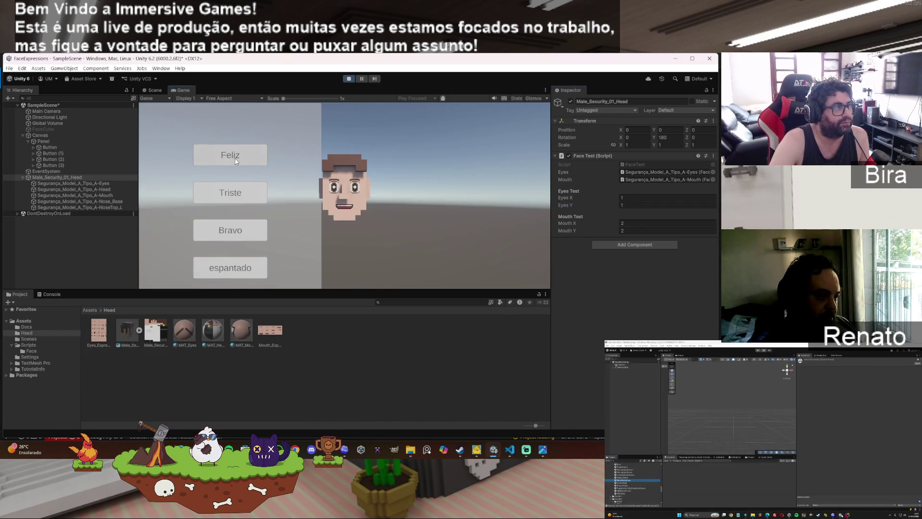
{"action": "left_click", "coordinate": [236, 161]}
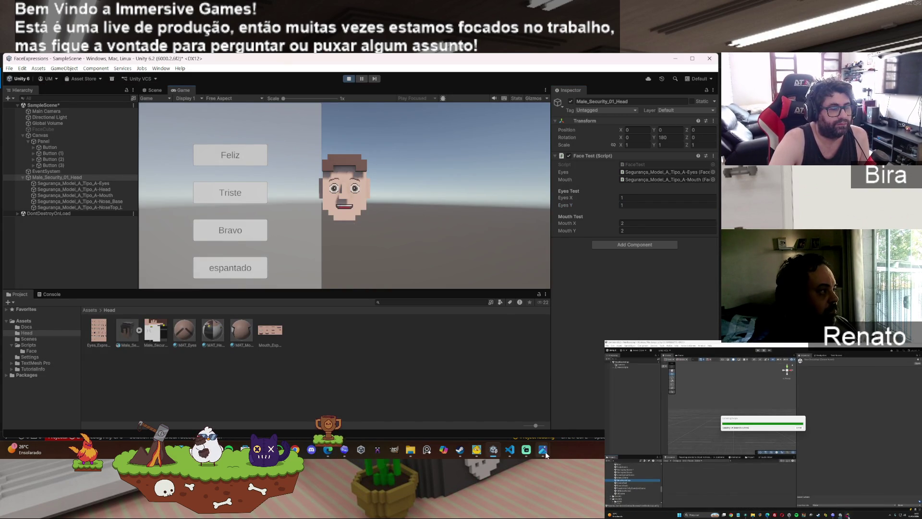
Step: Bring the Eyes_Expressions.png viewer back from the taskbar, then close it
{"action": "mouse_move", "coordinate": [543, 449]}
{"action": "left_click", "coordinate": [527, 422]}
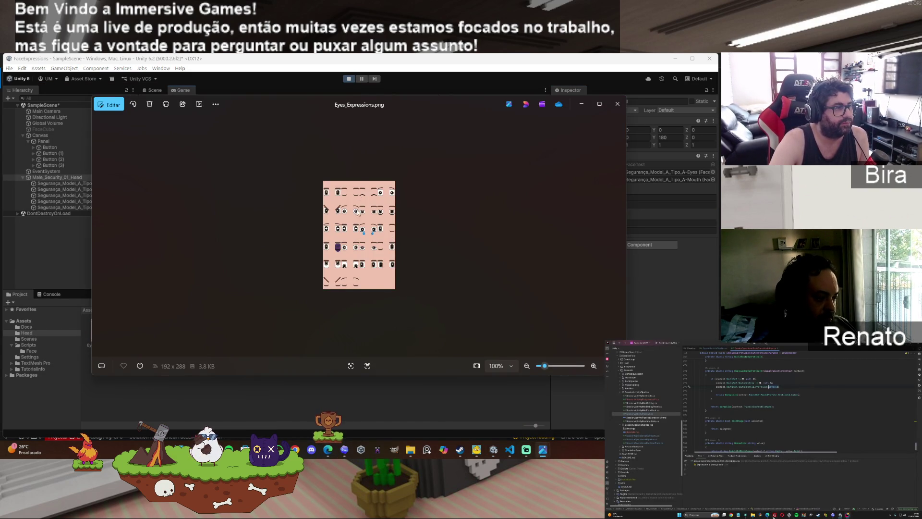
{"action": "key", "text": "alt+F4"}
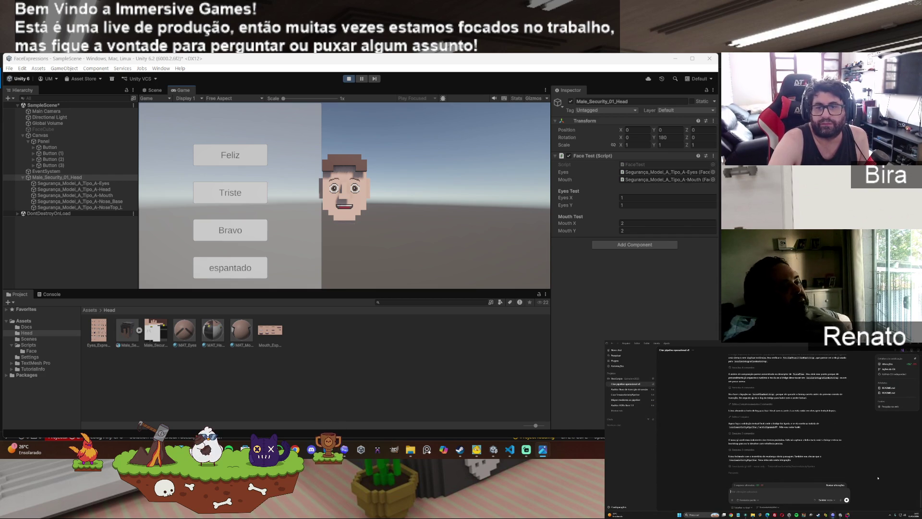
Step: Set Eyes X to 0 and apply it with Feliz, giving the face angry eyes
{"action": "left_click", "coordinate": [636, 197]}
{"action": "type", "text": "0"}
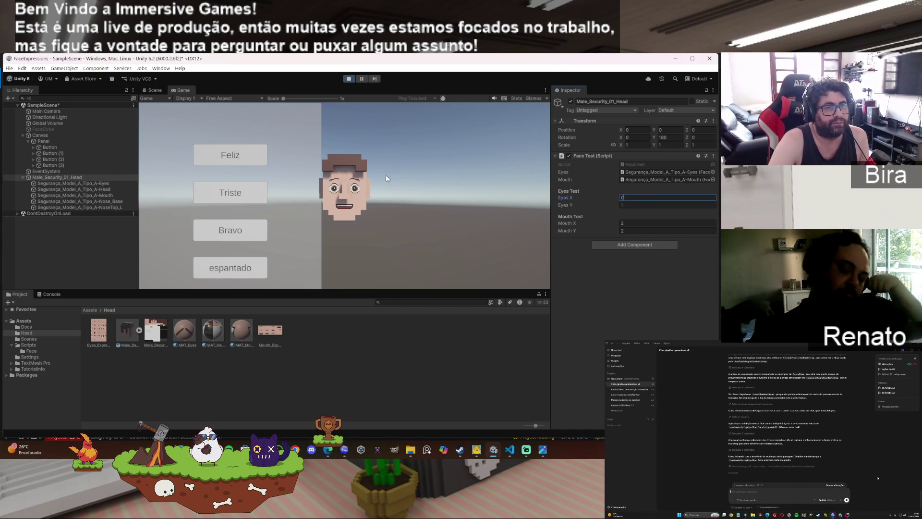
{"action": "left_click", "coordinate": [213, 155]}
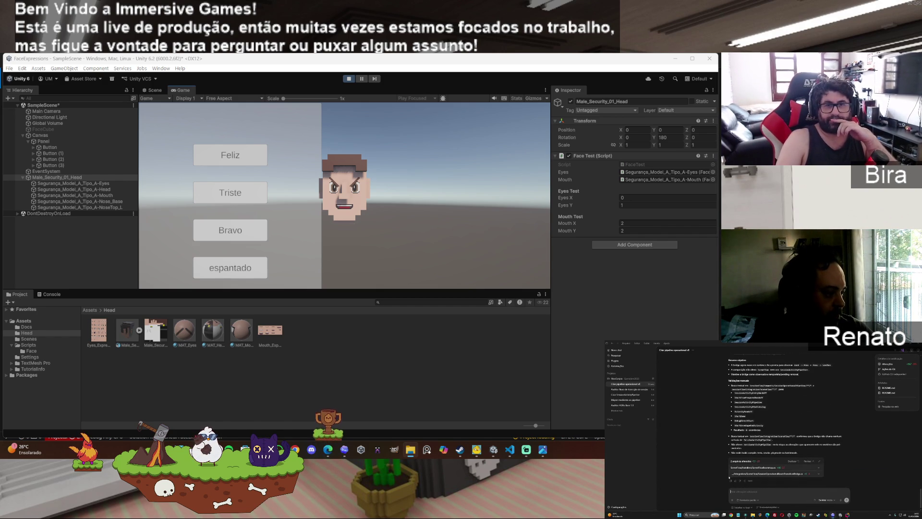
Step: Check Mouth_Expression.png, then set Mouth X to 0 and Mouth Y to 1
{"action": "double_click", "coordinate": [270, 330]}
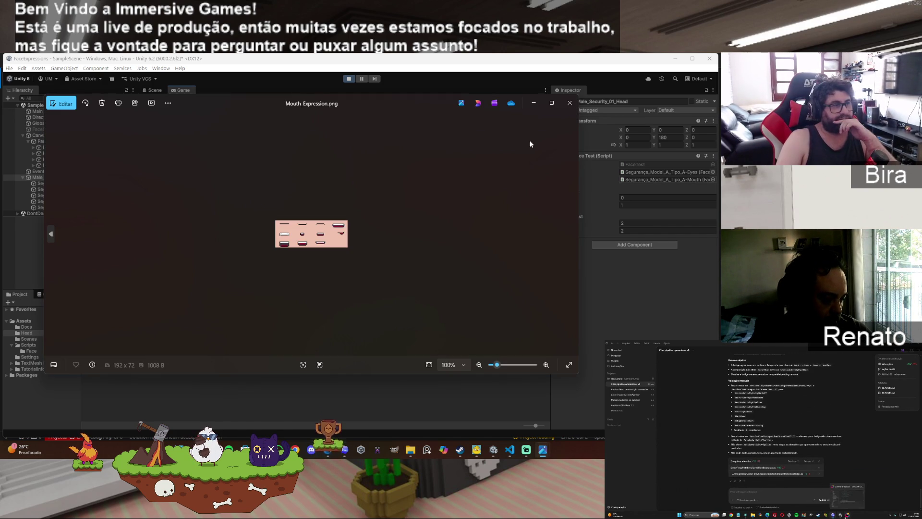
{"action": "left_click", "coordinate": [570, 102]}
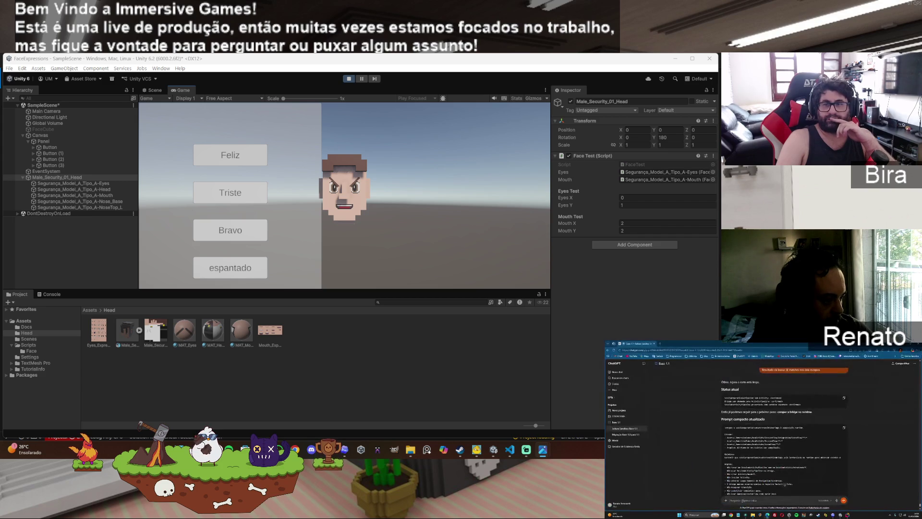
{"action": "left_click", "coordinate": [635, 223]}
{"action": "type", "text": "0"}
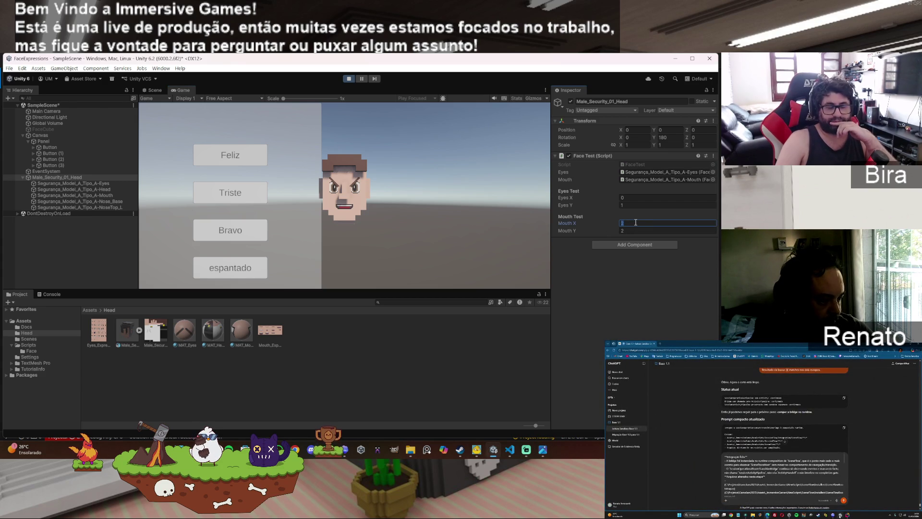
{"action": "key", "text": "Return"}
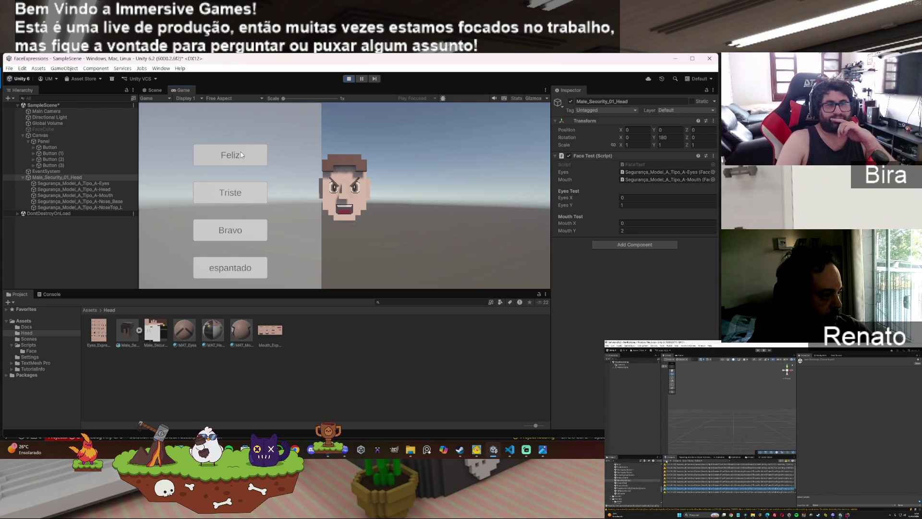
{"action": "left_click", "coordinate": [644, 230]}
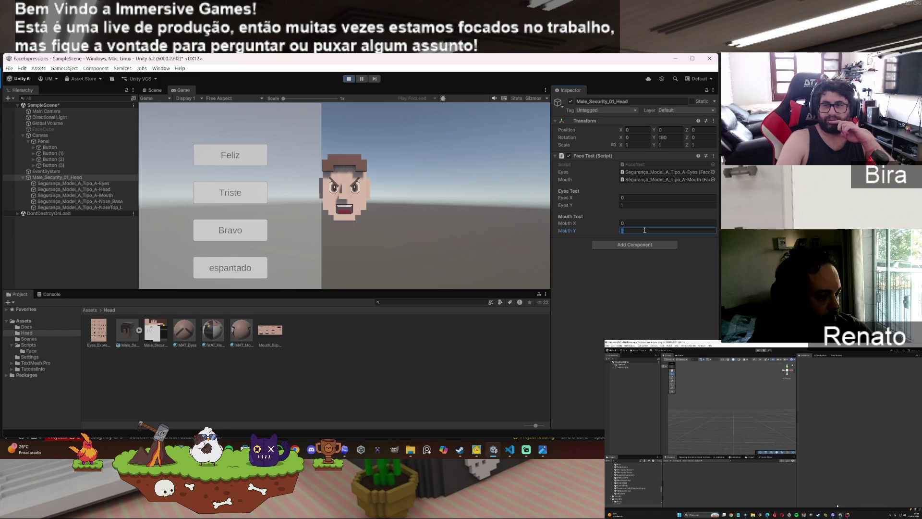
{"action": "type", "text": "1"}
{"action": "key", "text": "Return"}
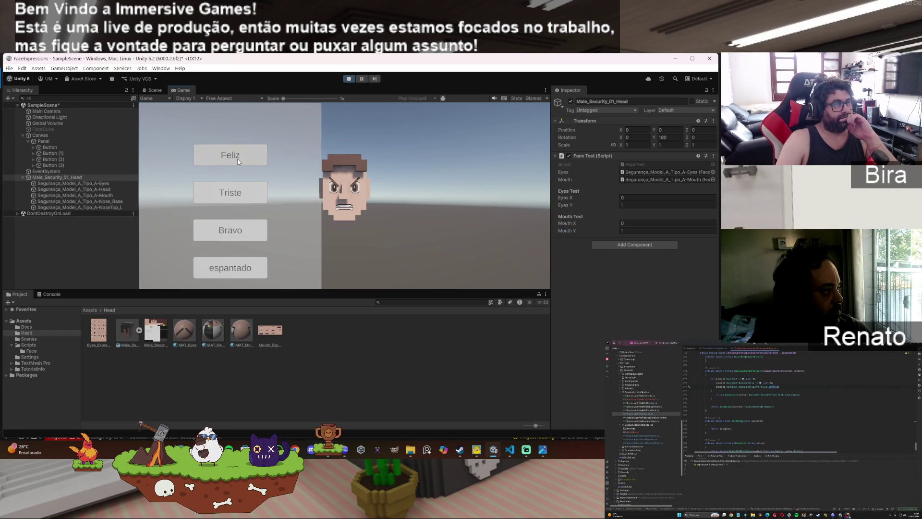
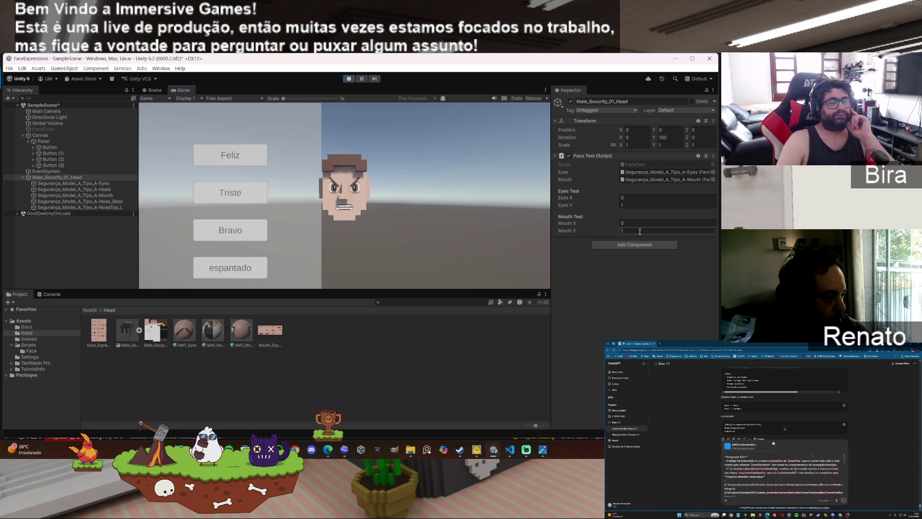
Step: Commit FaceTest's Mouth Y value of 1, stop Play mode, and bring the ChatGPT window forward
{"action": "key", "text": "Return"}
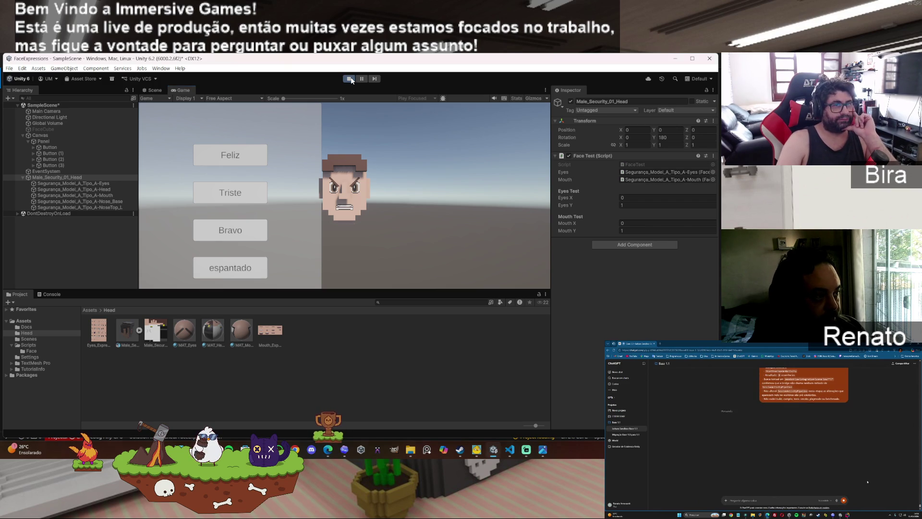
{"action": "left_click", "coordinate": [349, 79]}
{"action": "left_click", "coordinate": [322, 446]}
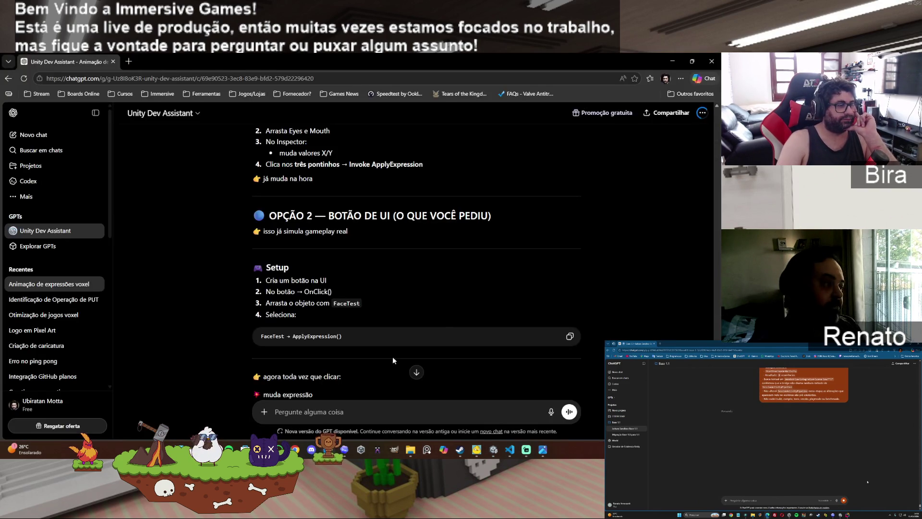
{"action": "scroll", "coordinate": [448, 312], "scroll_direction": "down", "scroll_amount": 10}
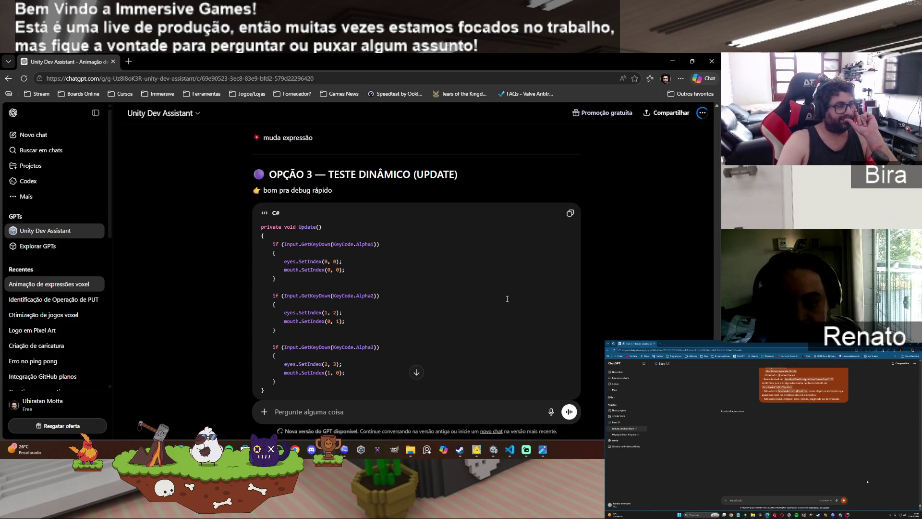
{"action": "scroll", "coordinate": [508, 299], "scroll_direction": "down", "scroll_amount": 1}
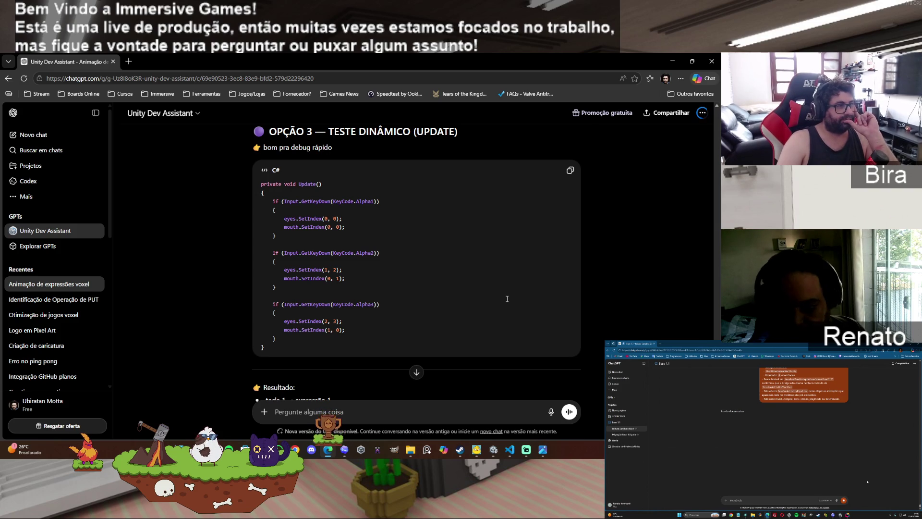
{"action": "scroll", "coordinate": [507, 299], "scroll_direction": "down", "scroll_amount": 1}
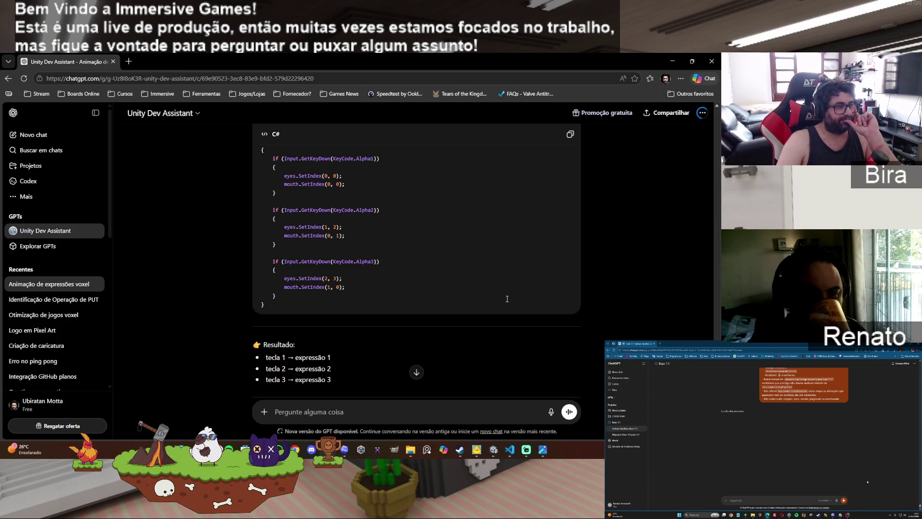
{"action": "scroll", "coordinate": [507, 299], "scroll_direction": "down", "scroll_amount": 1}
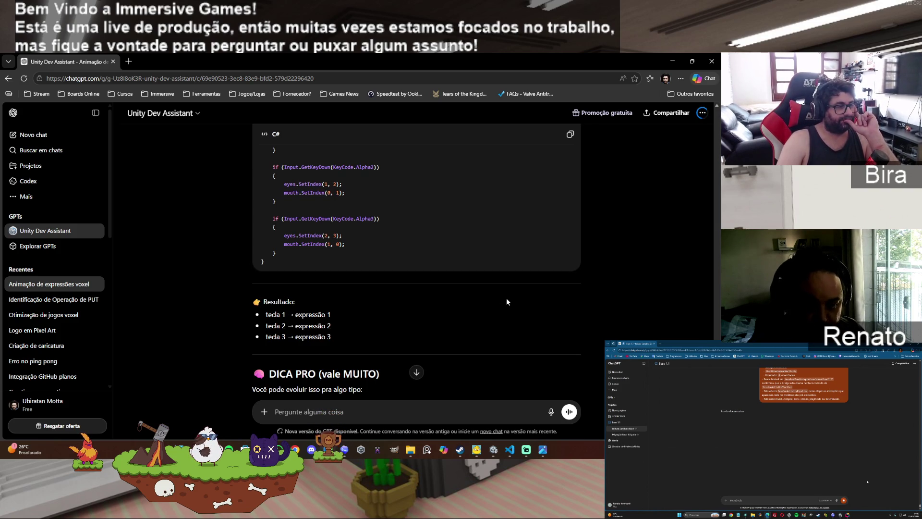
{"action": "scroll", "coordinate": [507, 302], "scroll_direction": "down", "scroll_amount": 1}
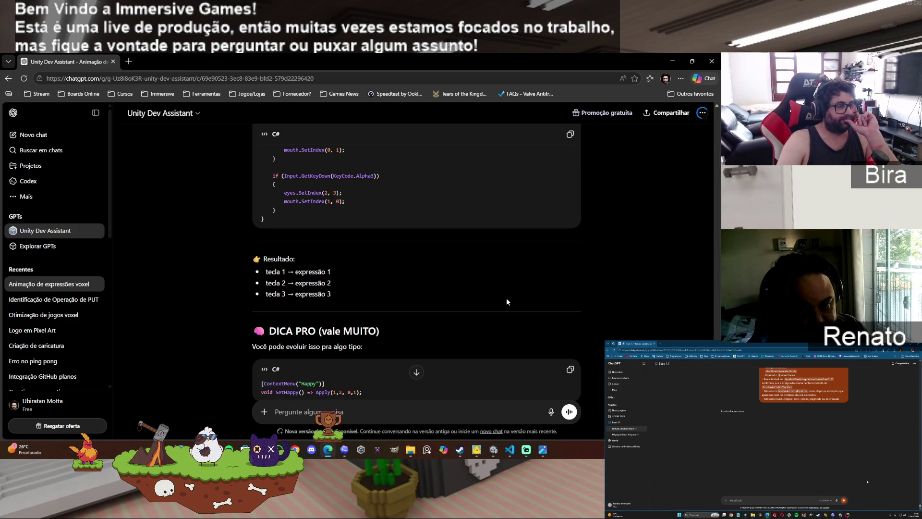
{"action": "scroll", "coordinate": [507, 302], "scroll_direction": "down", "scroll_amount": 2}
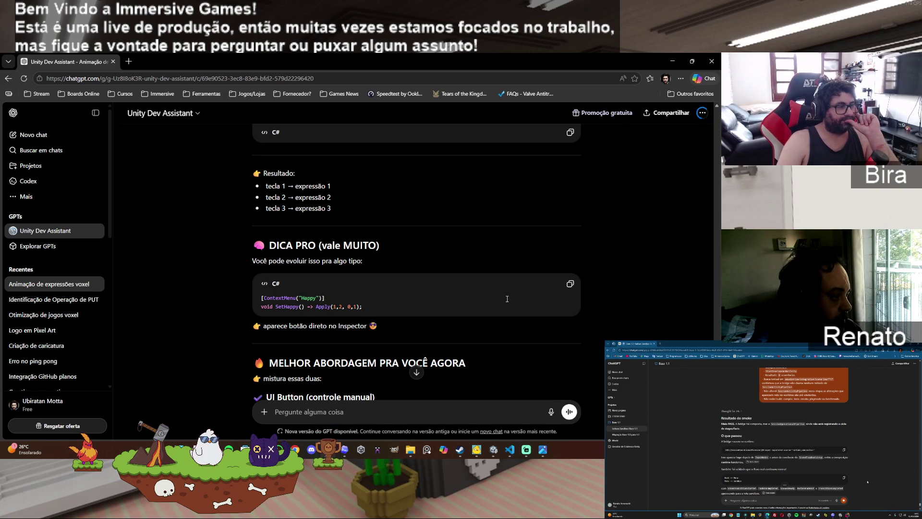
{"action": "scroll", "coordinate": [506, 299], "scroll_direction": "down", "scroll_amount": 1}
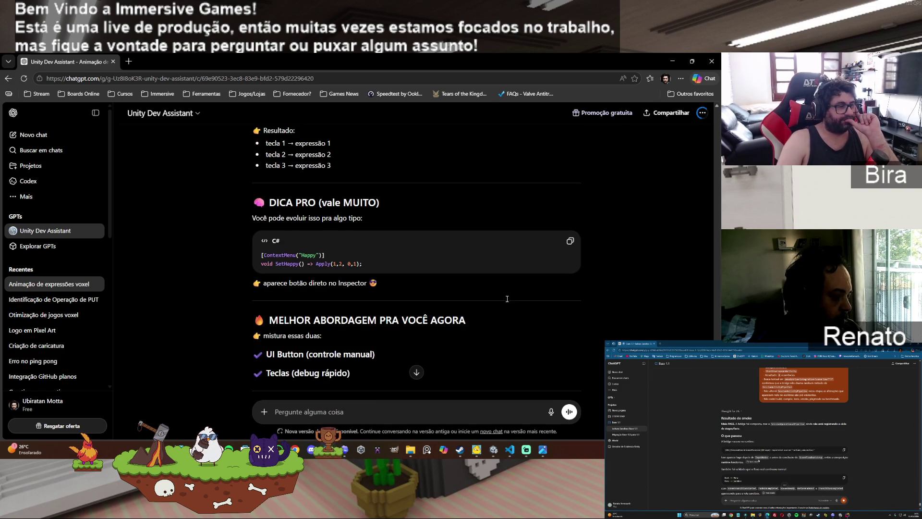
{"action": "scroll", "coordinate": [507, 299], "scroll_direction": "down", "scroll_amount": 3}
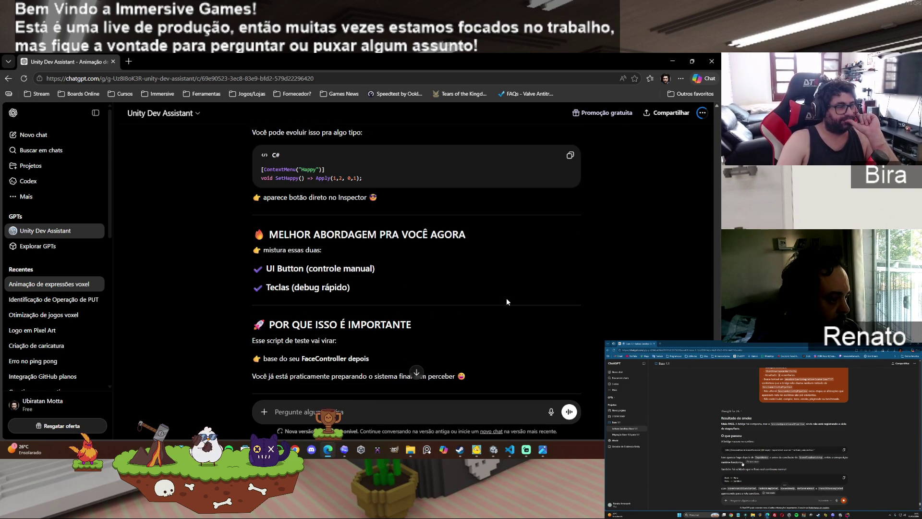
{"action": "scroll", "coordinate": [507, 301], "scroll_direction": "down", "scroll_amount": 3}
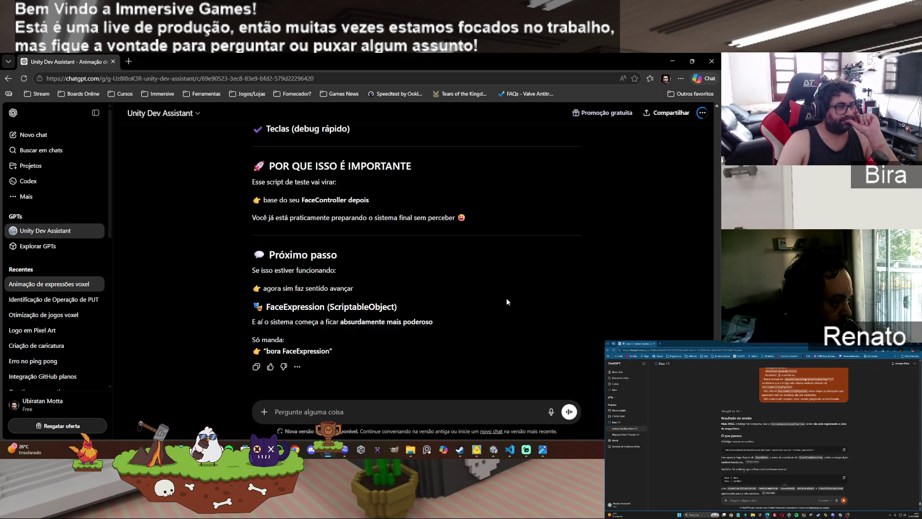
{"action": "scroll", "coordinate": [580, 298], "scroll_direction": "up", "scroll_amount": 6}
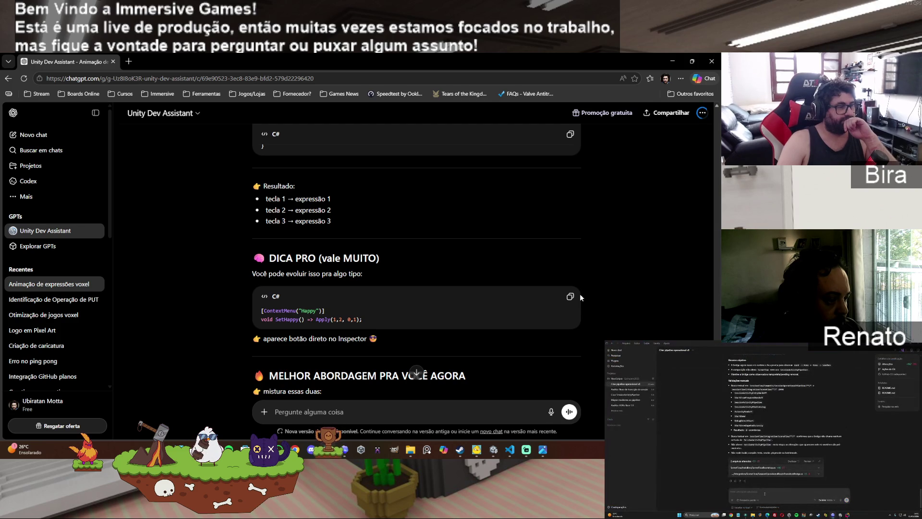
{"action": "scroll", "coordinate": [580, 293], "scroll_direction": "up", "scroll_amount": 5}
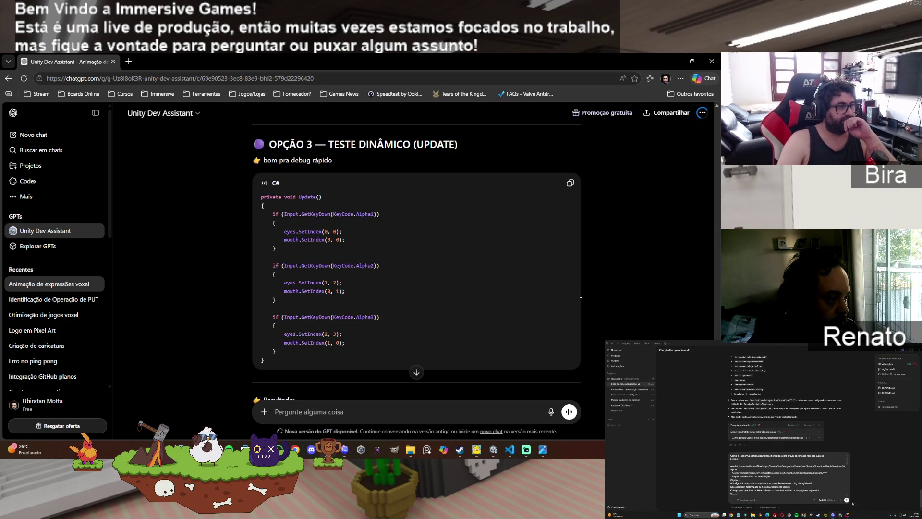
{"action": "scroll", "coordinate": [581, 298], "scroll_direction": "up", "scroll_amount": 10}
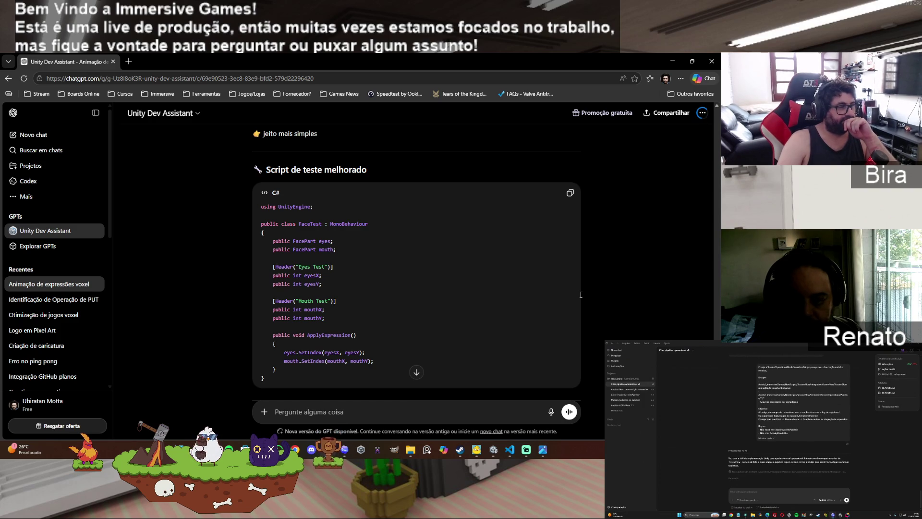
{"action": "scroll", "coordinate": [581, 294], "scroll_direction": "down", "scroll_amount": 20}
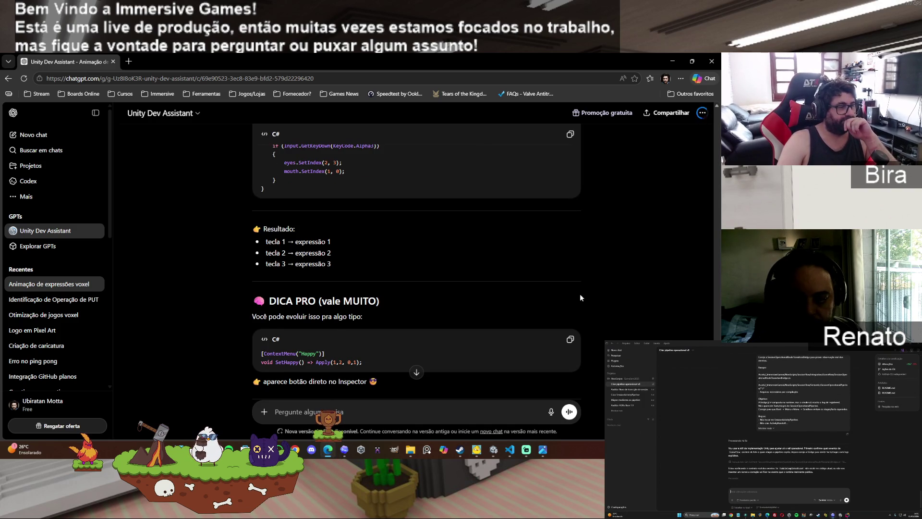
{"action": "scroll", "coordinate": [581, 295], "scroll_direction": "down", "scroll_amount": 8}
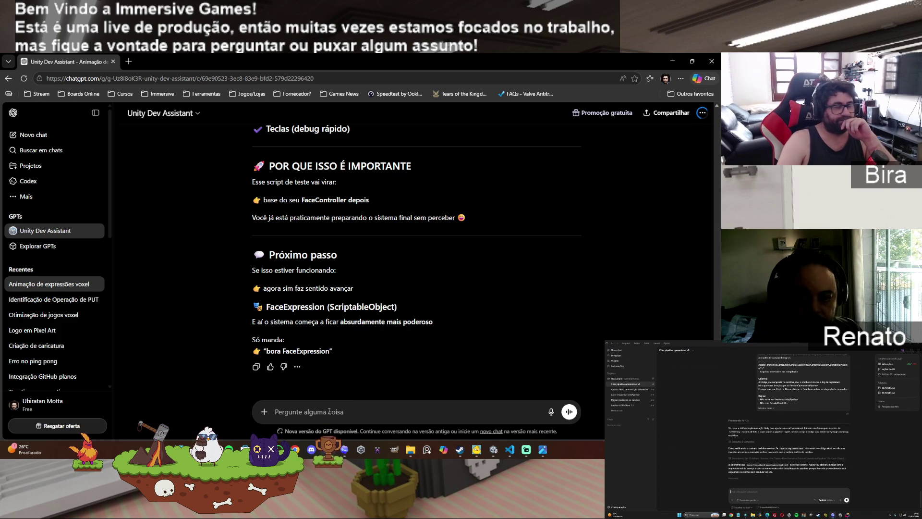
Step: Tell ChatGPT the UI button worked ('ele funcionou com o botão de ui') and request the updated script
{"action": "type", "text": "ele funcionou "}
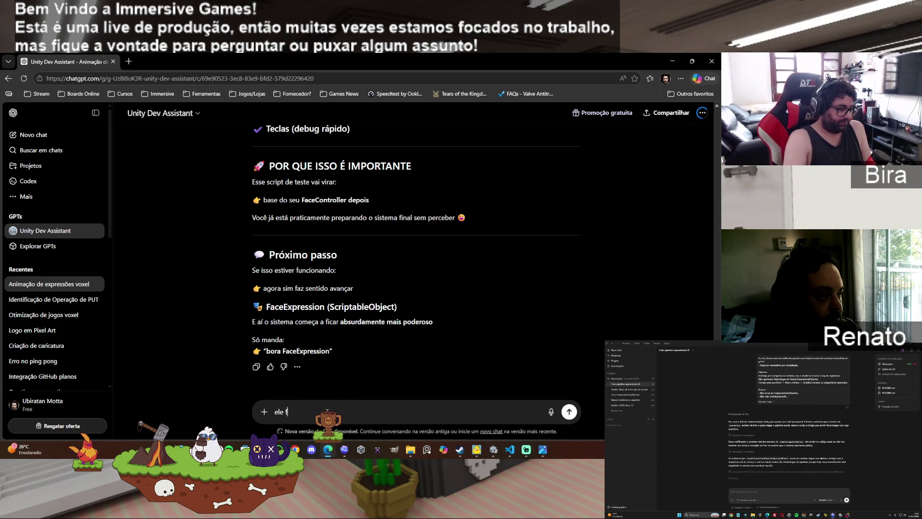
{"action": "type", "text": "com "}
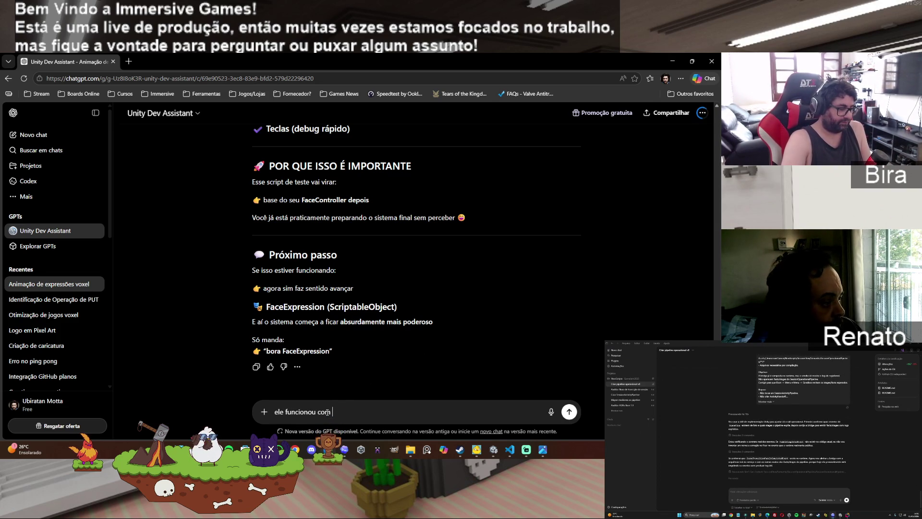
{"action": "type", "text": "o botão de ui que eu já tinha na cena. Atualiza o script então com as"}
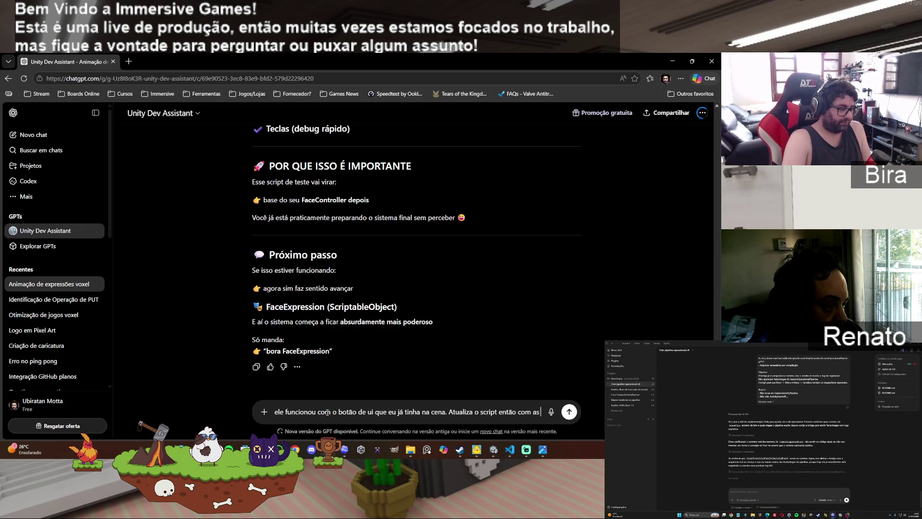
{"action": "type", "text": " sugestões"}
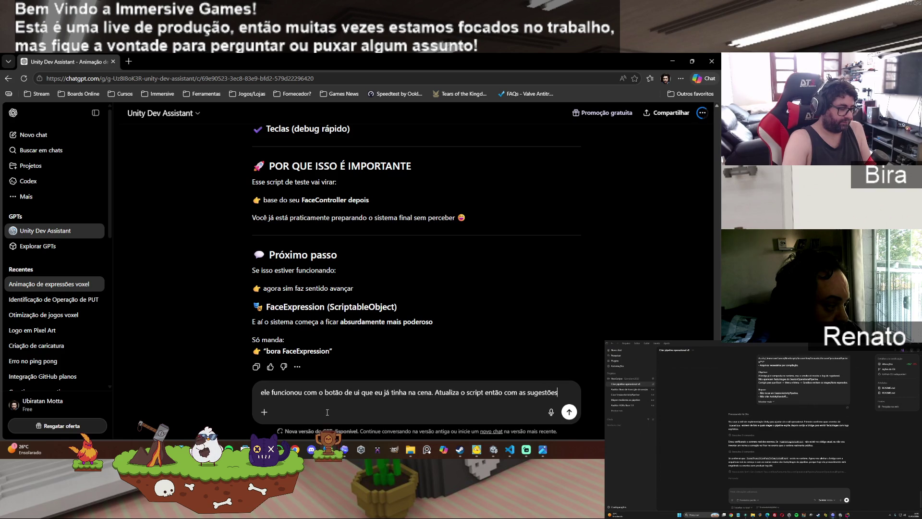
{"action": "type", "text": " que vc falou deixa ele perfeito"}
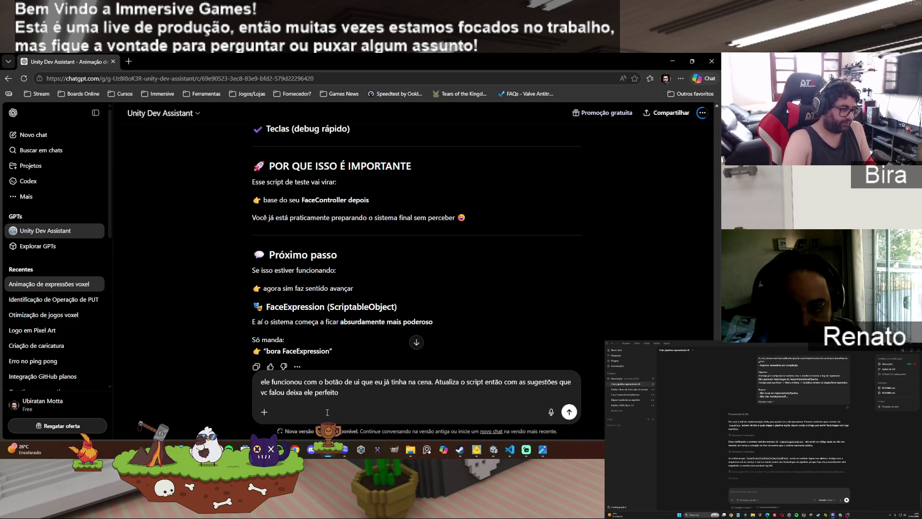
{"action": "key", "text": "Return"}
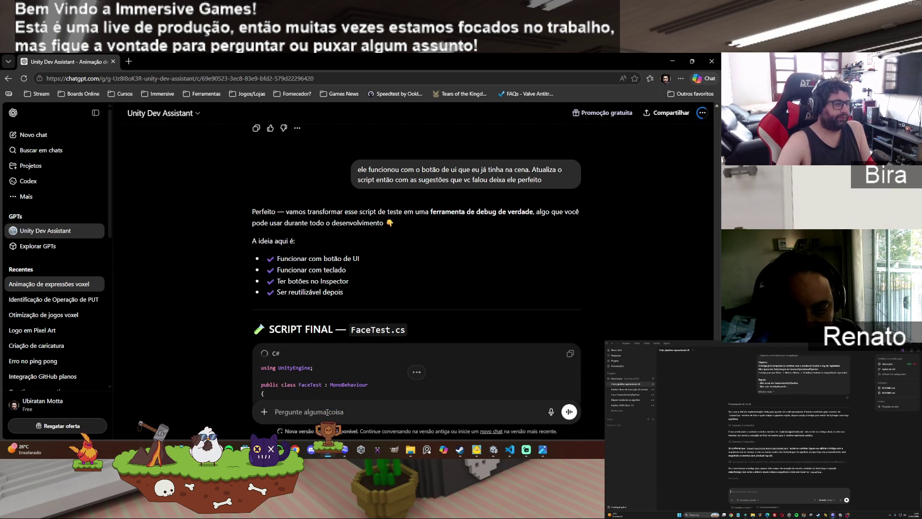
Step: Copy the final FaceTest.cs script from ChatGPT's code block
{"action": "scroll", "coordinate": [491, 354], "scroll_direction": "down", "scroll_amount": 4}
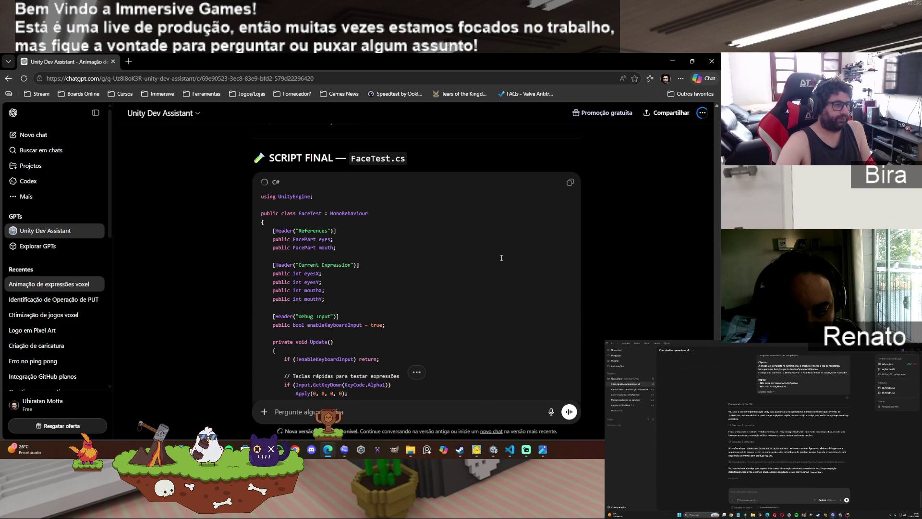
{"action": "scroll", "coordinate": [581, 262], "scroll_direction": "down", "scroll_amount": 10}
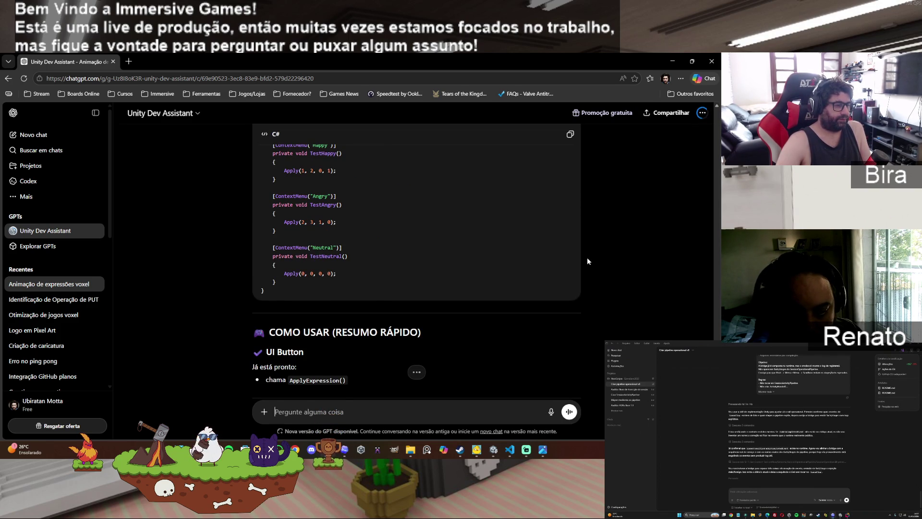
{"action": "scroll", "coordinate": [587, 261], "scroll_direction": "up", "scroll_amount": 15}
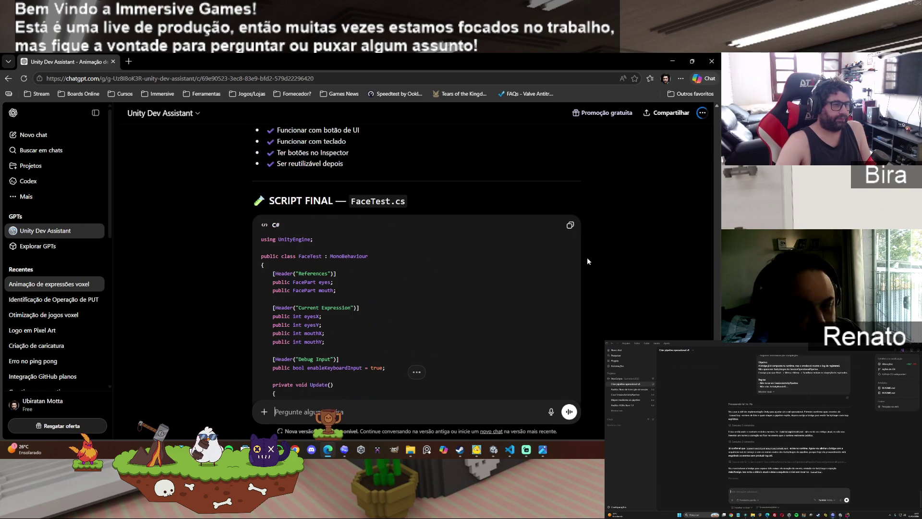
{"action": "left_click", "coordinate": [570, 225]}
Step: Scroll to the reply's closing Próximo passo section and focus the message box
{"action": "scroll", "coordinate": [449, 321], "scroll_direction": "down", "scroll_amount": 5}
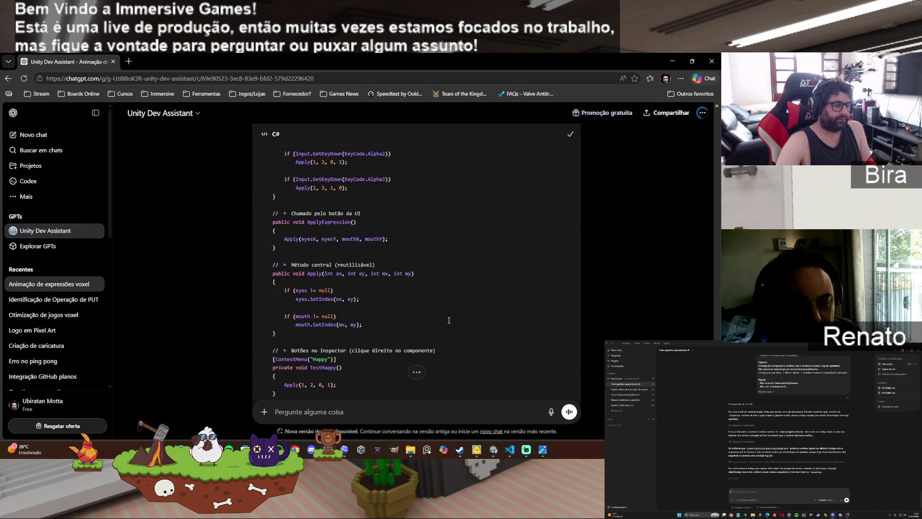
{"action": "scroll", "coordinate": [449, 321], "scroll_direction": "down", "scroll_amount": 15}
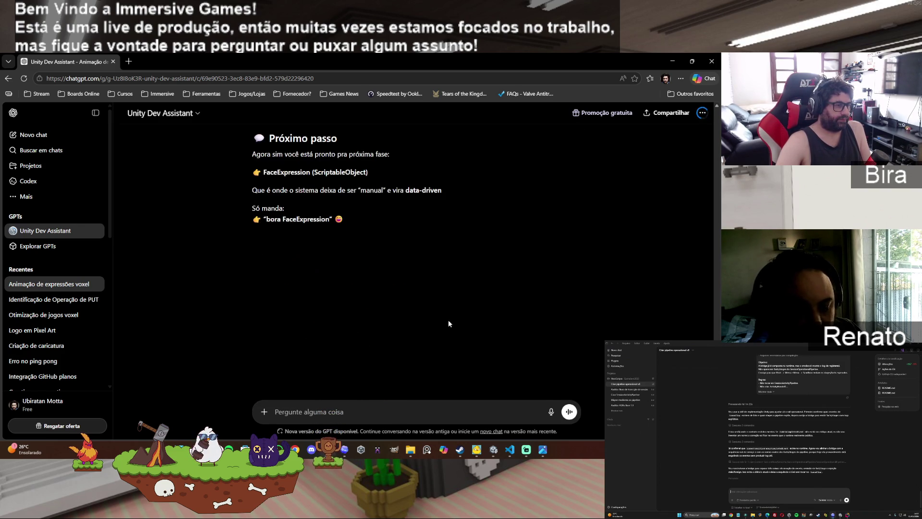
{"action": "mouse_move", "coordinate": [345, 451]}
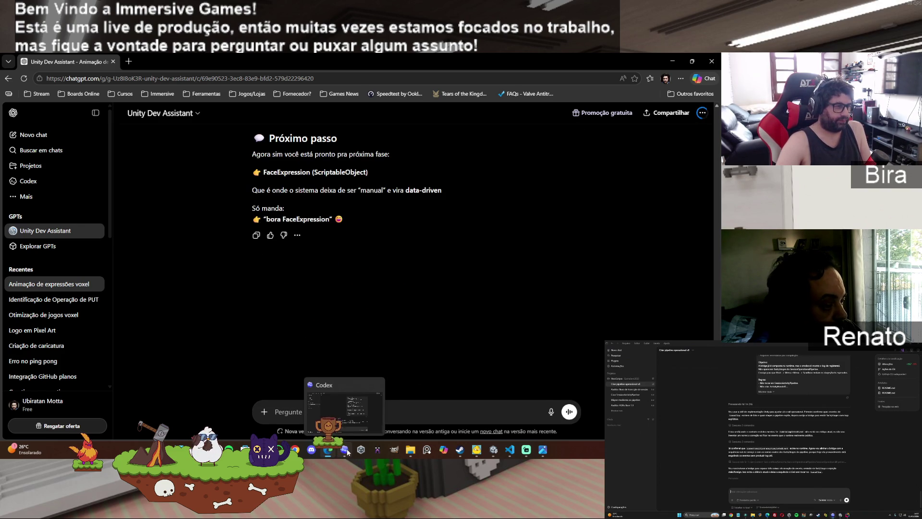
{"action": "left_click", "coordinate": [403, 408]}
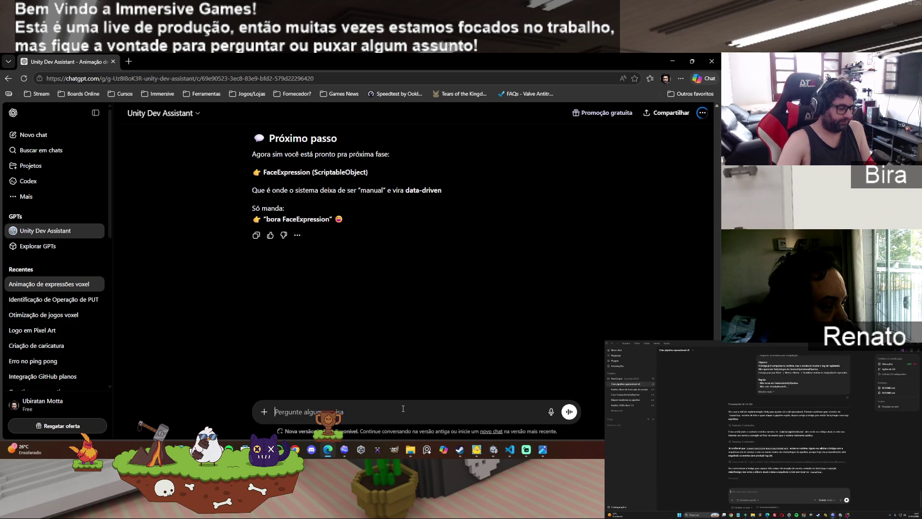
Step: Send ChatGPT the message 'agora chega pois nem era pra vc estar fazendo codigo!!'
{"action": "type", "text": "agora chega pois nem era pra "}
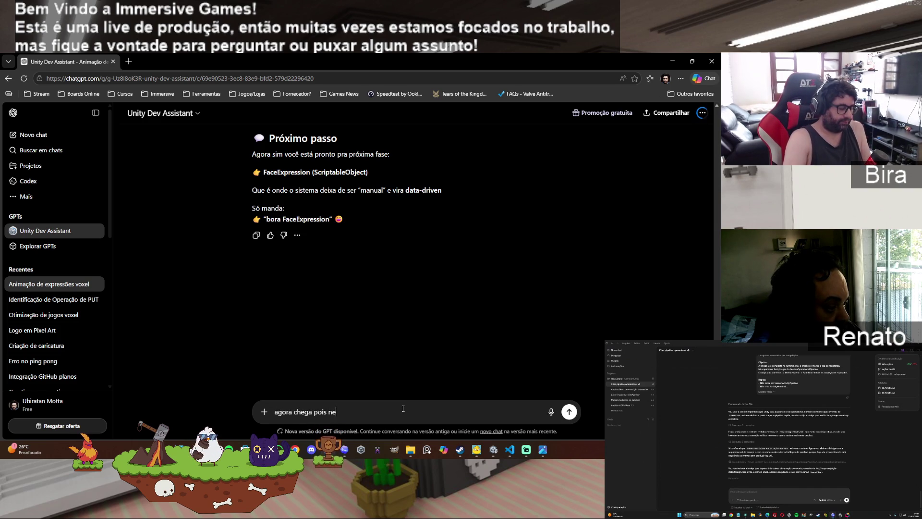
{"action": "type", "text": "vc es"}
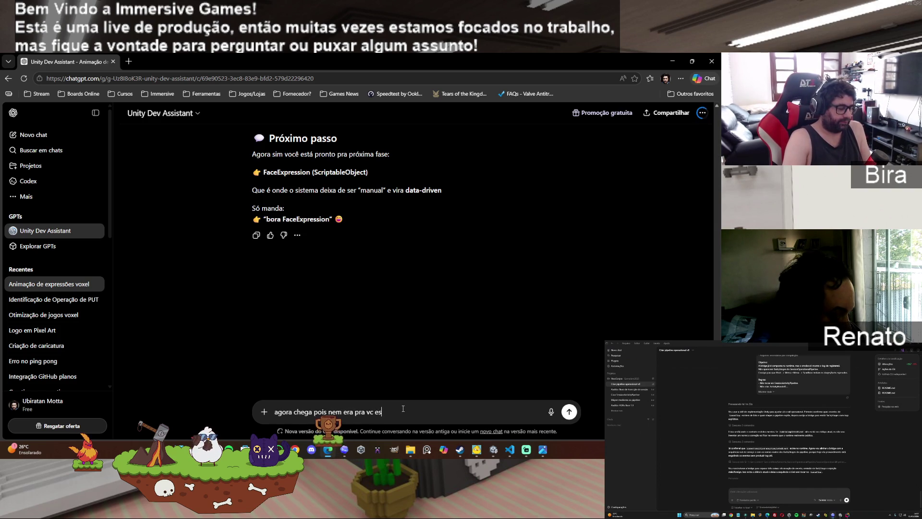
{"action": "type", "text": "tar fazendo codigo!!"}
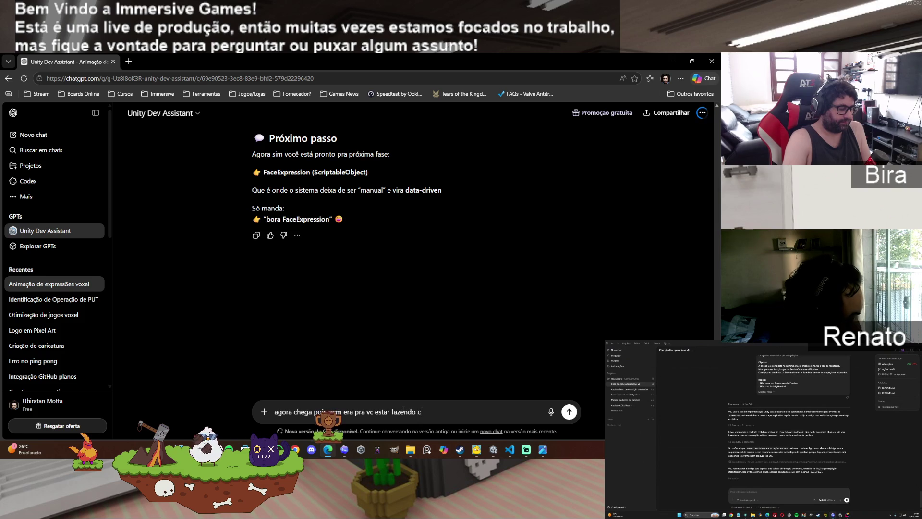
{"action": "key", "text": "Return"}
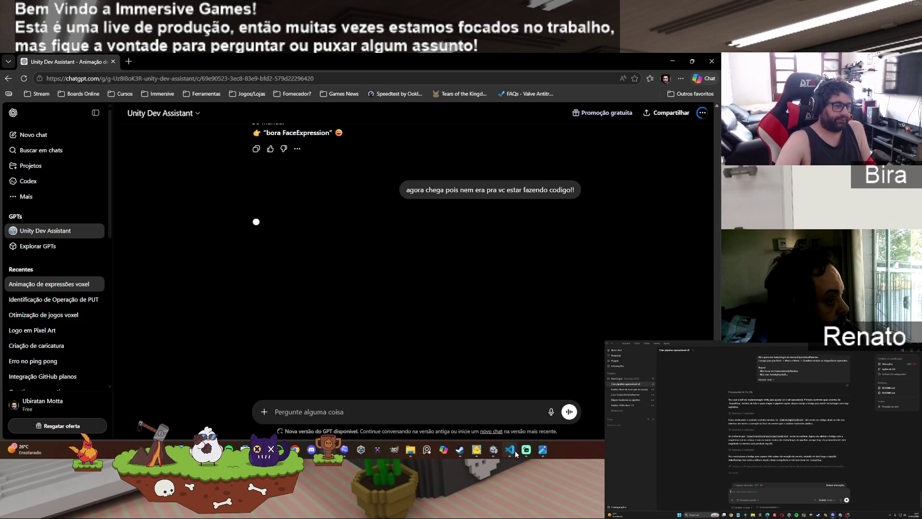
Step: Replace all code in FaceTest.cs in VS Code with the copied 67-line script
{"action": "mouse_move", "coordinate": [511, 453]}
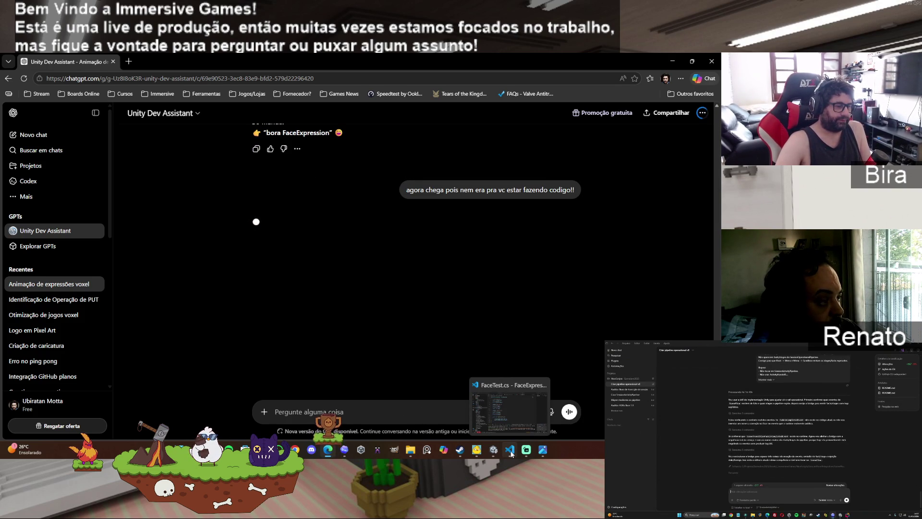
{"action": "left_click", "coordinate": [511, 452]}
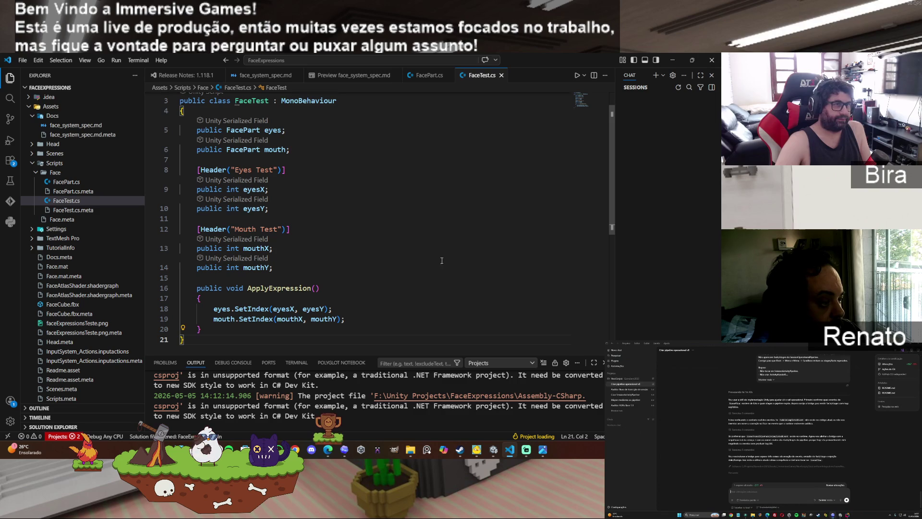
{"action": "key", "text": "ctrl+a"}
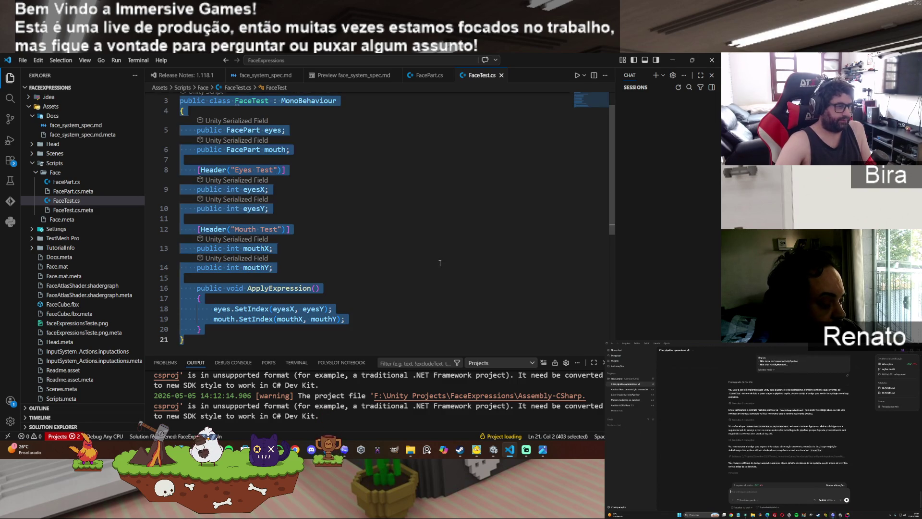
{"action": "key", "text": "Delete"}
{"action": "key", "text": "ctrl+v"}
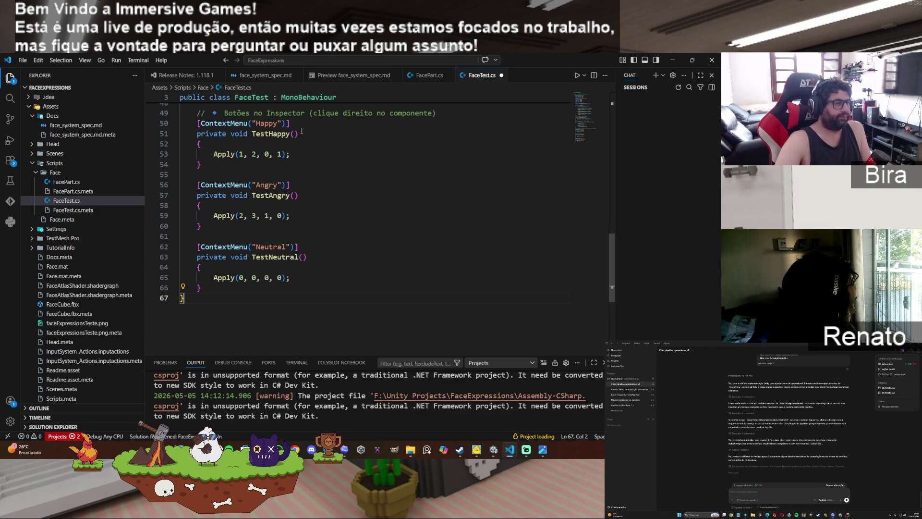
Step: Save FaceTest.cs from the File menu and return to Unity
{"action": "left_click", "coordinate": [23, 63]}
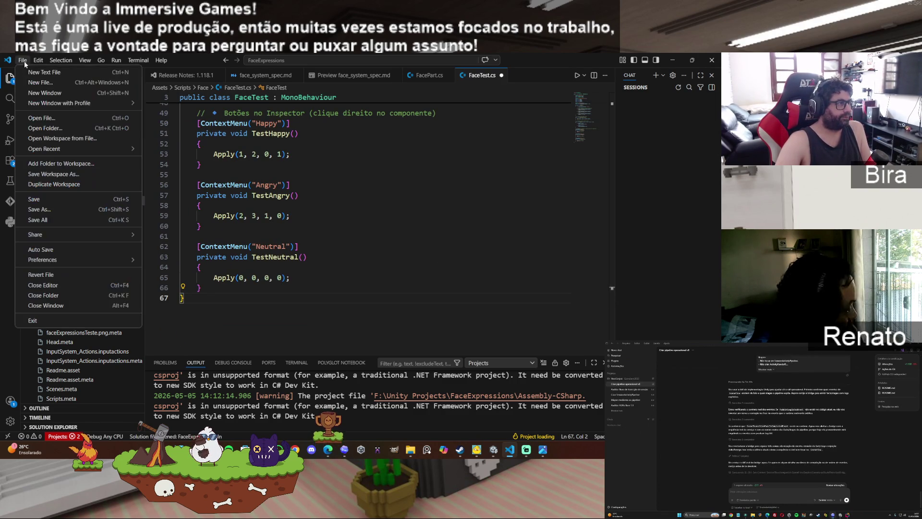
{"action": "left_click", "coordinate": [34, 200]}
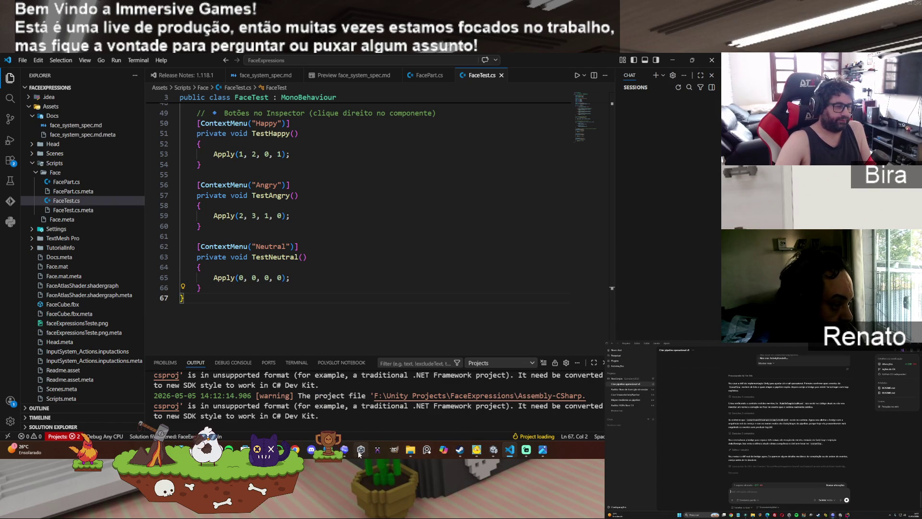
{"action": "mouse_move", "coordinate": [454, 454]}
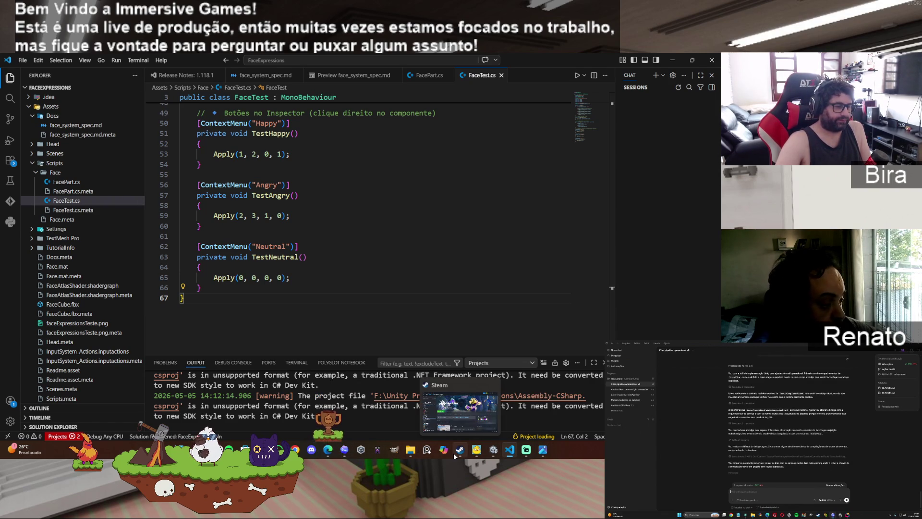
{"action": "left_click", "coordinate": [493, 450]}
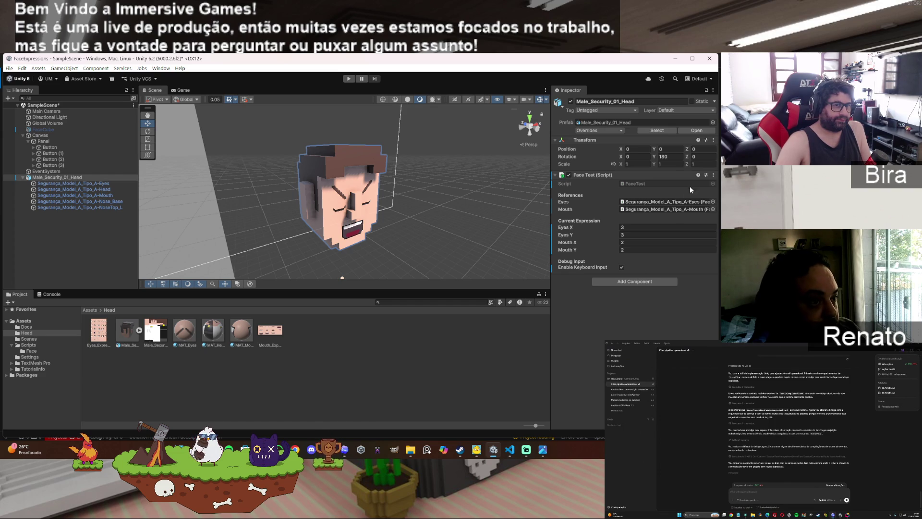
Step: Run the scene in Play mode to test the expressions and view the Console errors
{"action": "left_click", "coordinate": [714, 175]}
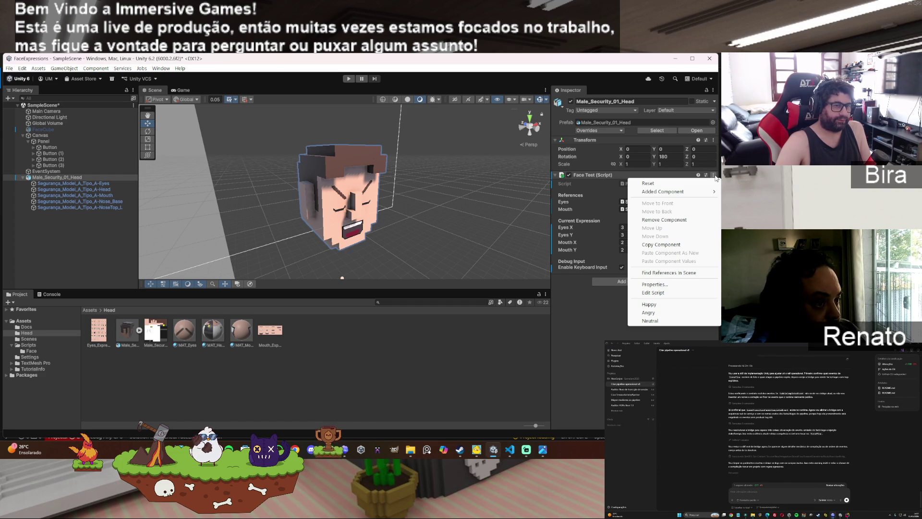
{"action": "left_click", "coordinate": [349, 79]}
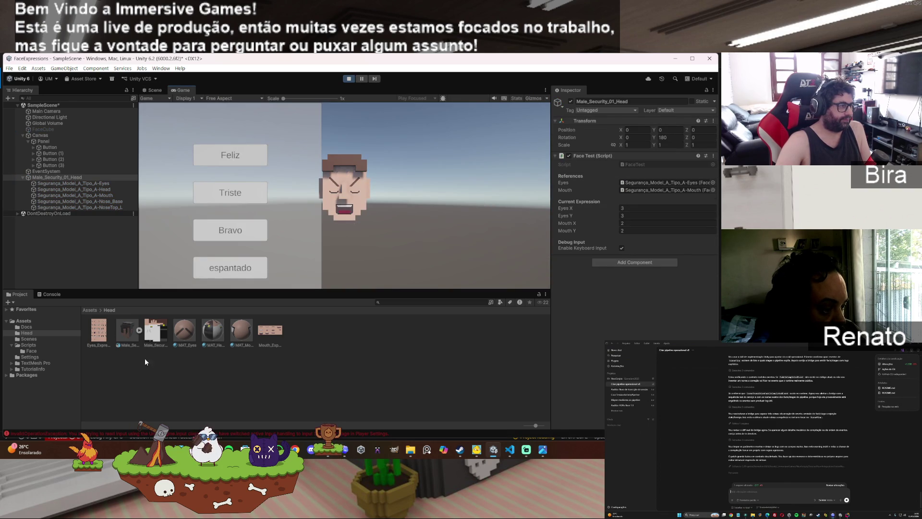
{"action": "left_click", "coordinate": [57, 293]}
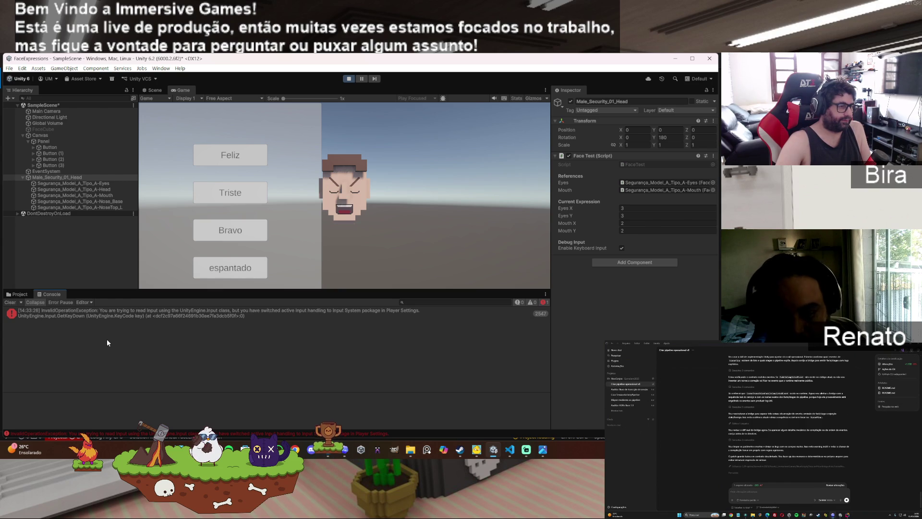
Step: Switch the running head to Feliz, then Neutral, then Angry expressions
{"action": "left_click", "coordinate": [239, 163]}
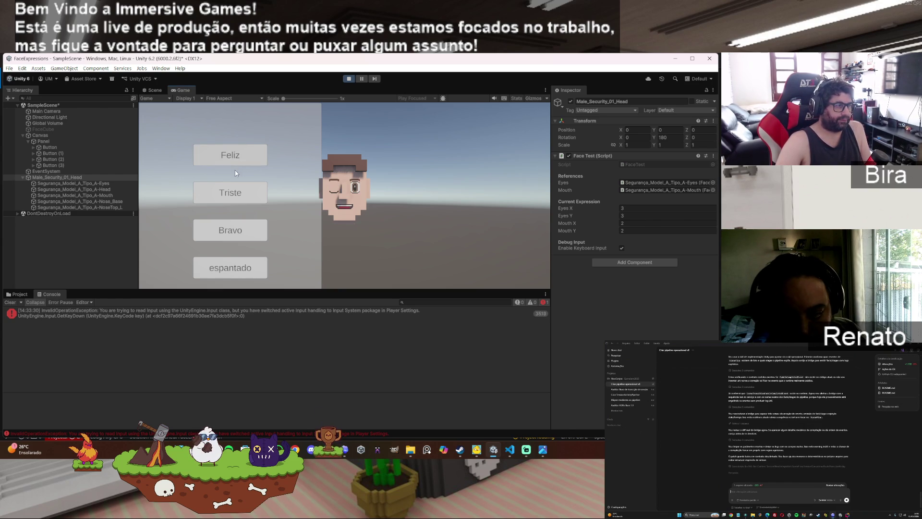
{"action": "left_click", "coordinate": [713, 156]}
{"action": "left_click", "coordinate": [651, 293]}
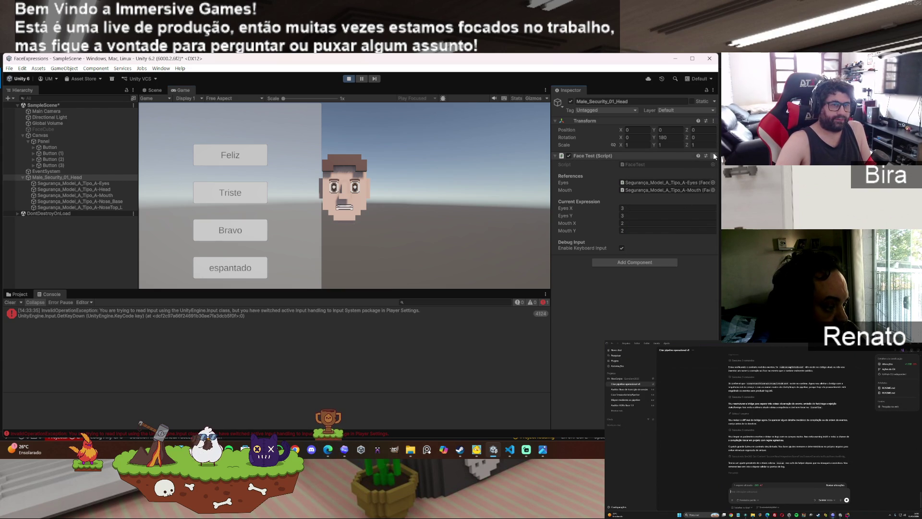
{"action": "left_click", "coordinate": [714, 156]}
{"action": "left_click", "coordinate": [649, 285]}
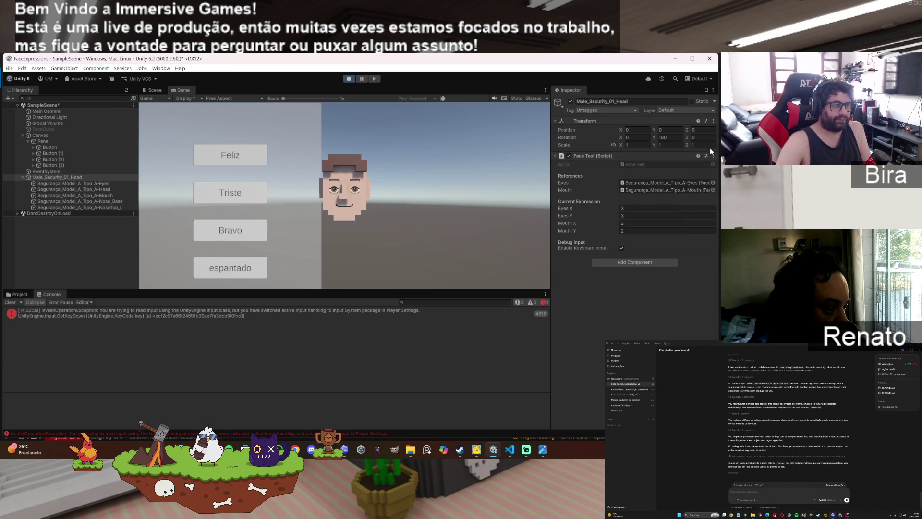
Step: Open and close the Transform and Face Test context menus without changing anything
{"action": "left_click", "coordinate": [714, 120]}
{"action": "mouse_move", "coordinate": [692, 201]}
{"action": "left_click", "coordinate": [714, 121]}
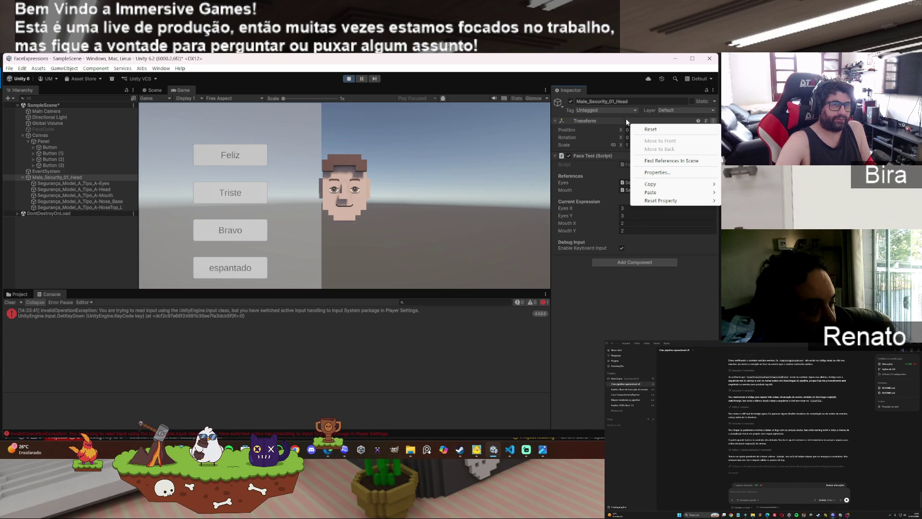
{"action": "left_click", "coordinate": [653, 298]}
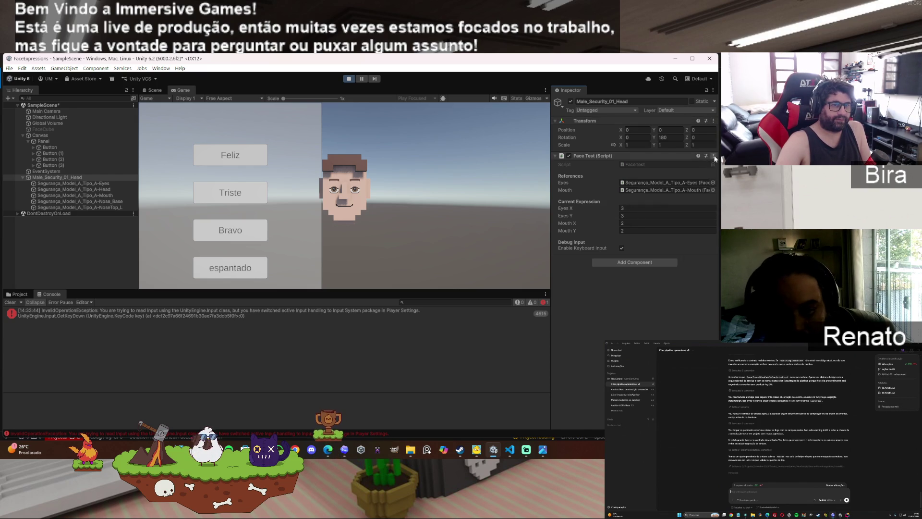
{"action": "left_click", "coordinate": [714, 156]}
{"action": "left_click", "coordinate": [652, 298]}
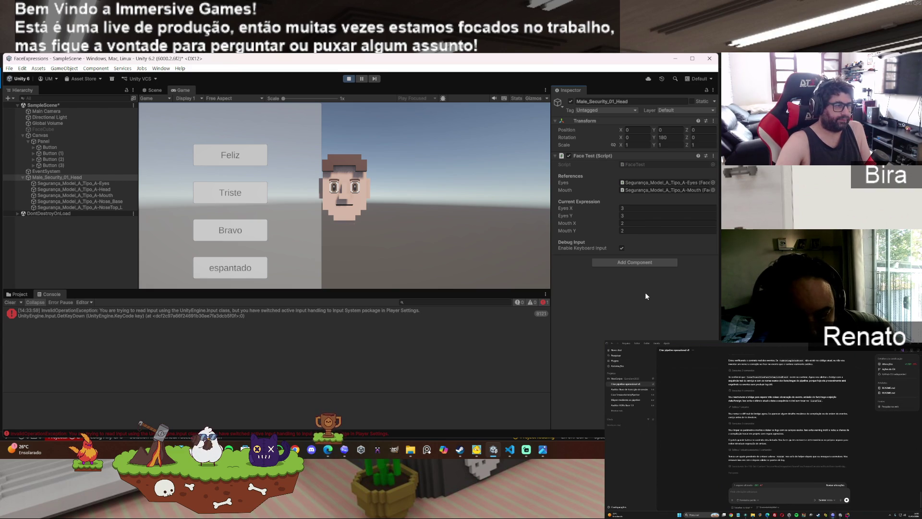
{"action": "mouse_move", "coordinate": [513, 454]}
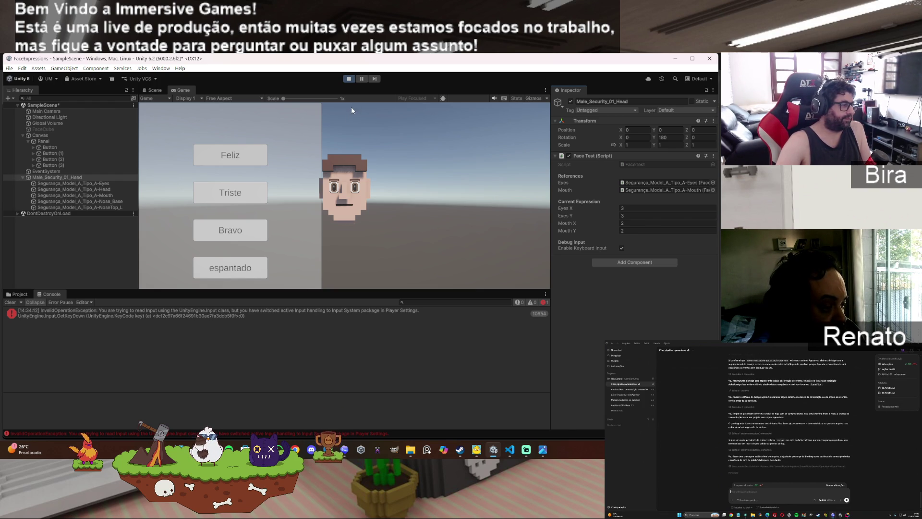
Step: Stop Play mode and open Unity's Edit menu
{"action": "left_click", "coordinate": [349, 79]}
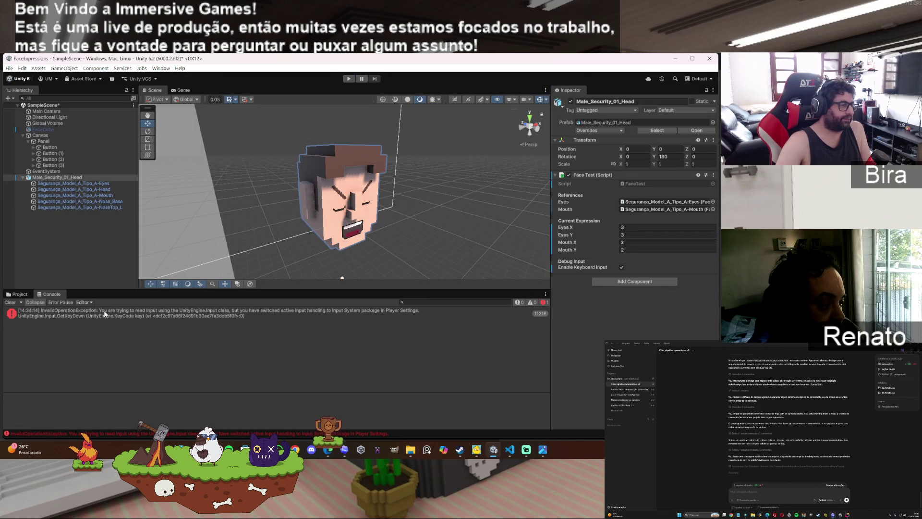
{"action": "left_click", "coordinate": [23, 69]}
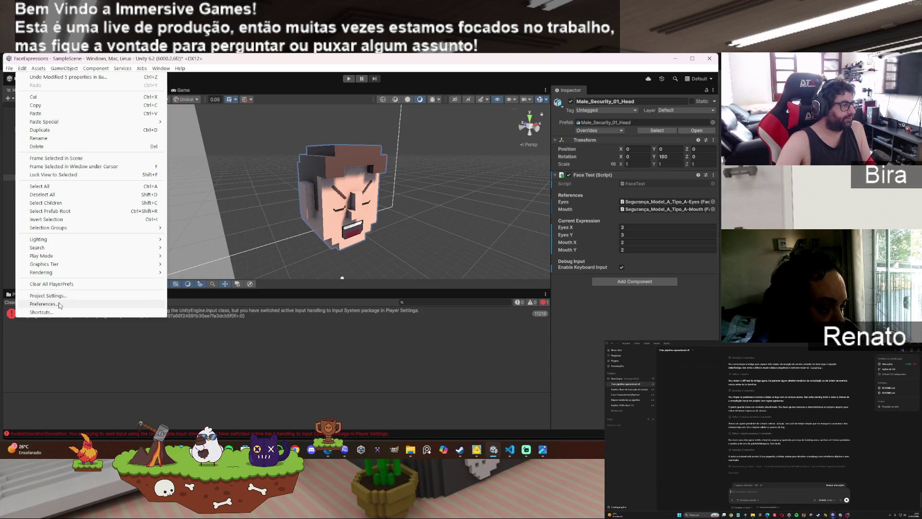
Step: Set Player Active Input Handling to Both and restart, discarding unsaved scene changes
{"action": "left_click", "coordinate": [48, 295]}
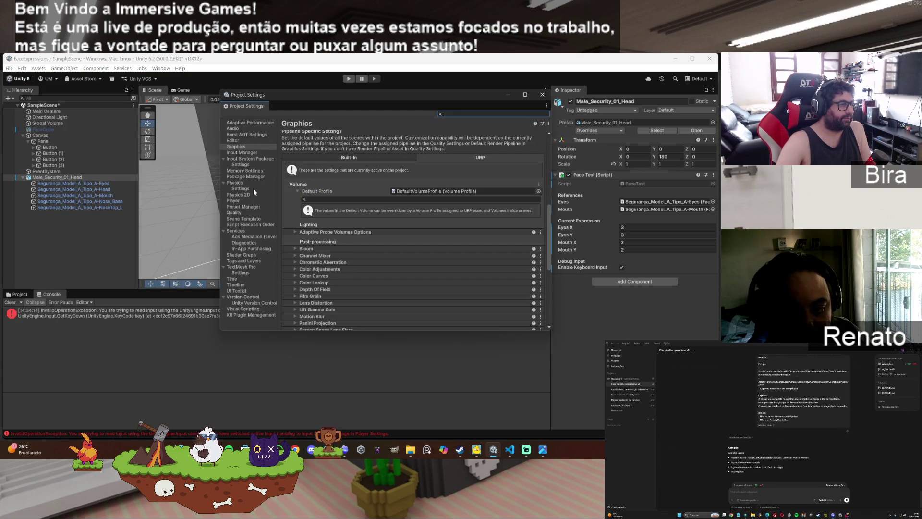
{"action": "left_click", "coordinate": [235, 201]}
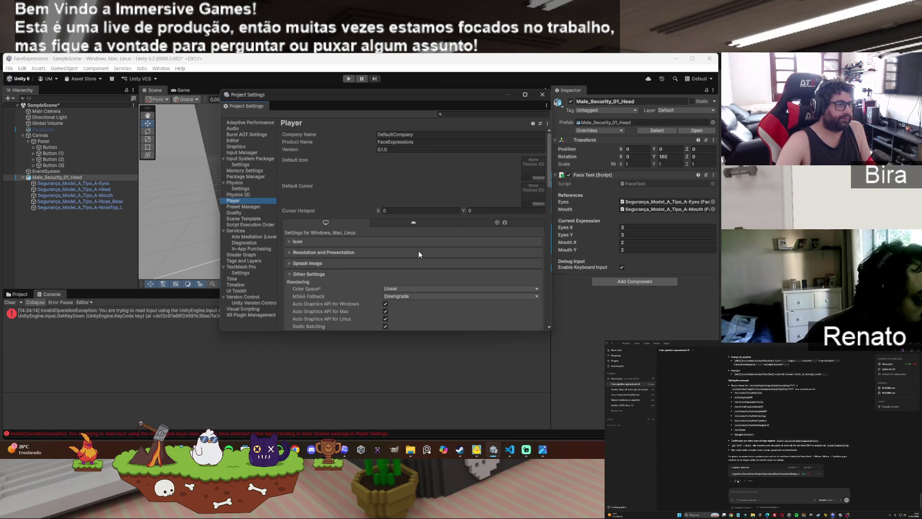
{"action": "scroll", "coordinate": [418, 250], "scroll_direction": "down", "scroll_amount": 5}
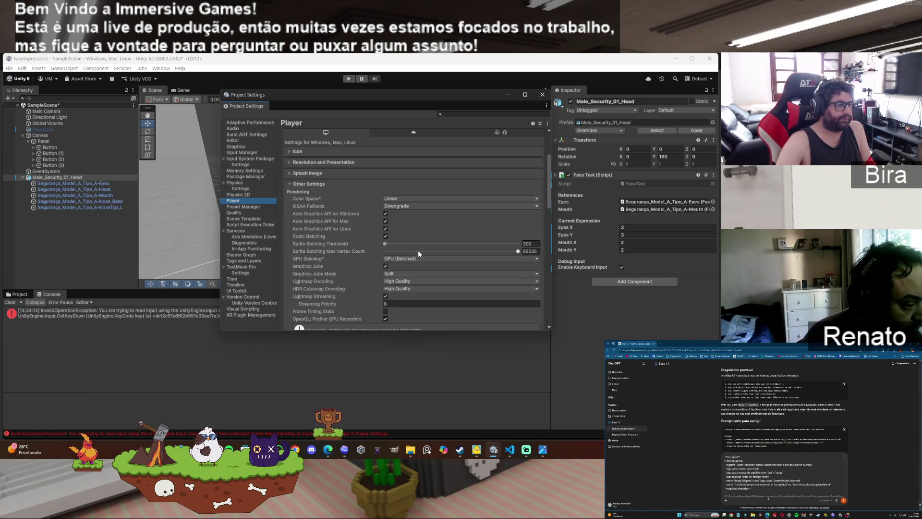
{"action": "scroll", "coordinate": [418, 250], "scroll_direction": "down", "scroll_amount": 15}
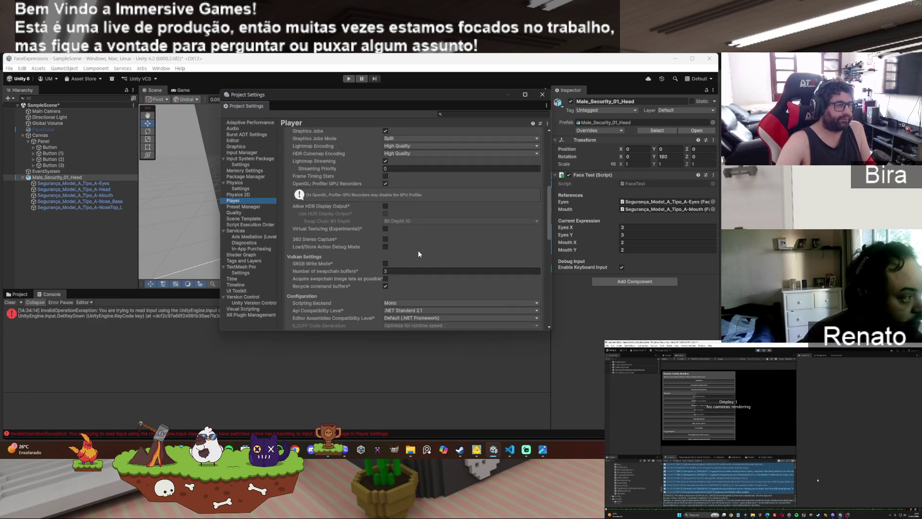
{"action": "scroll", "coordinate": [417, 250], "scroll_direction": "down", "scroll_amount": 5}
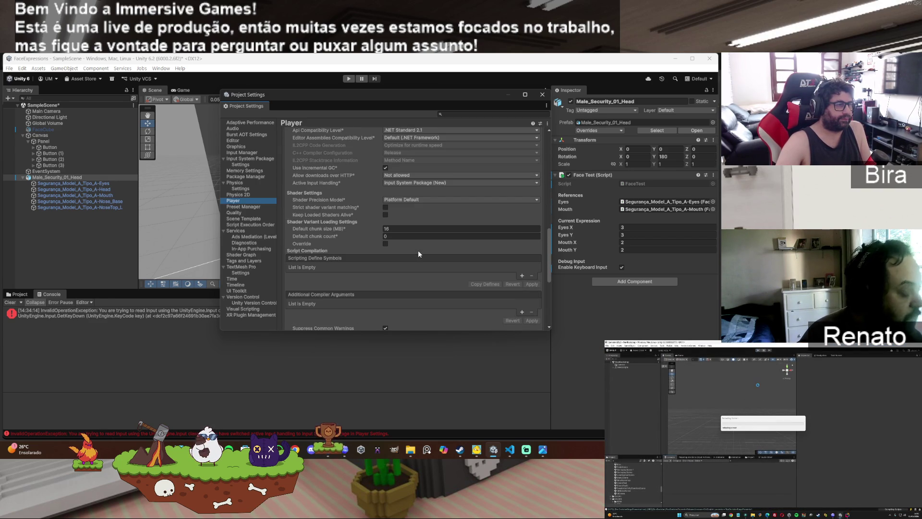
{"action": "left_click", "coordinate": [438, 187]}
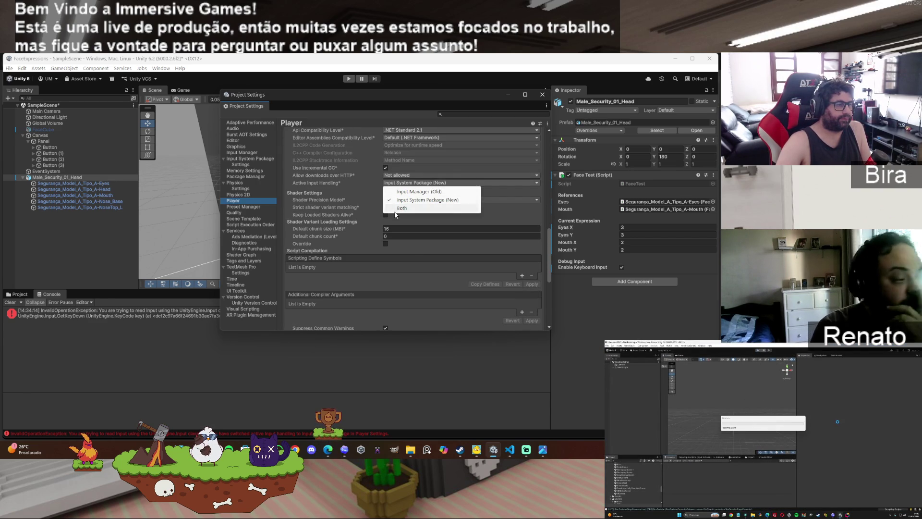
{"action": "left_click", "coordinate": [423, 207]}
{"action": "left_click", "coordinate": [389, 266]}
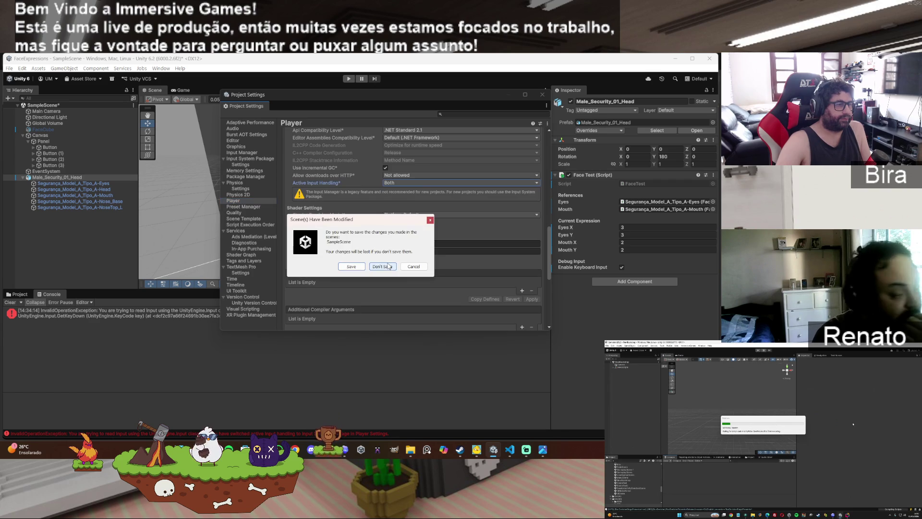
{"action": "left_click", "coordinate": [383, 266]}
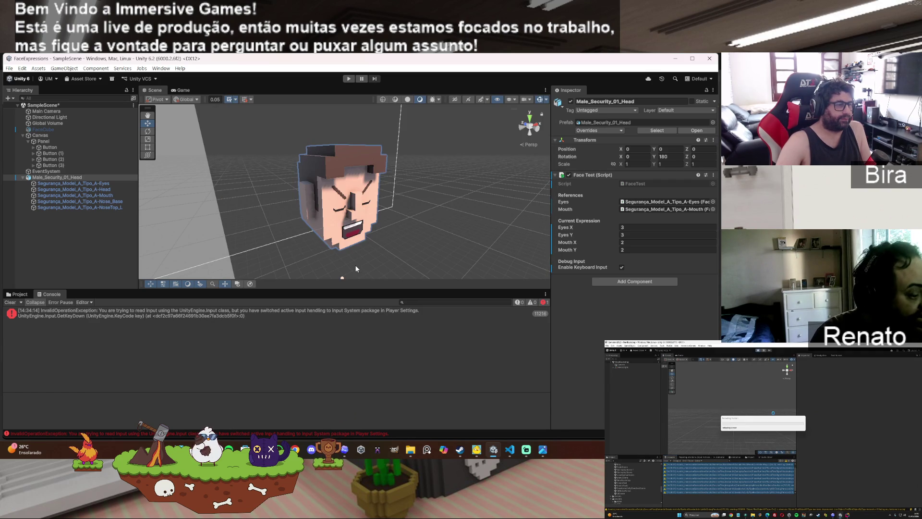
{"action": "key", "text": "alt+Tab"}
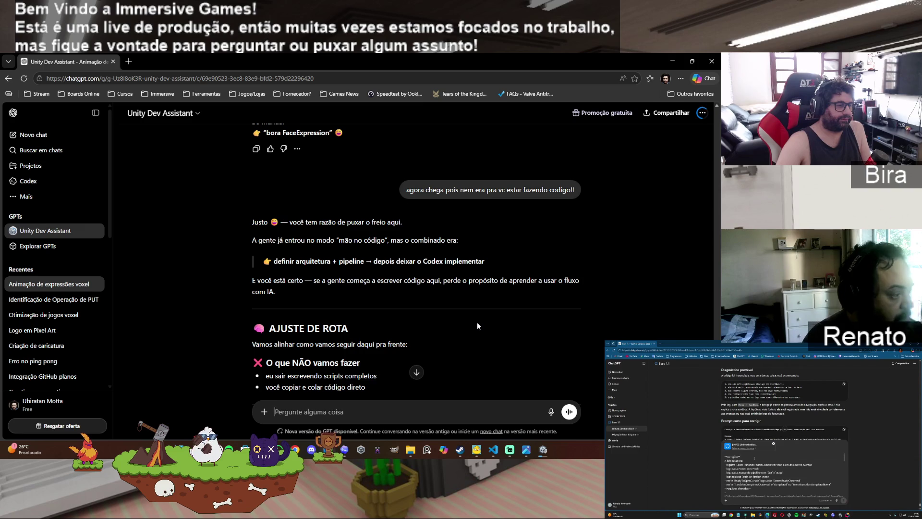
Step: Scroll through the Unity Dev Assistant reply down to its PERGUNTA IMPORTANTE section
{"action": "scroll", "coordinate": [478, 334], "scroll_direction": "down", "scroll_amount": 1}
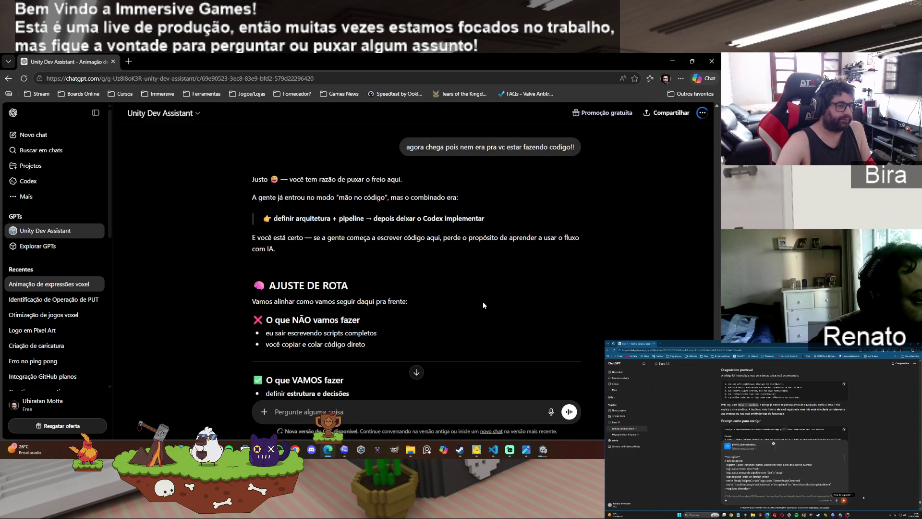
{"action": "scroll", "coordinate": [483, 303], "scroll_direction": "down", "scroll_amount": 1}
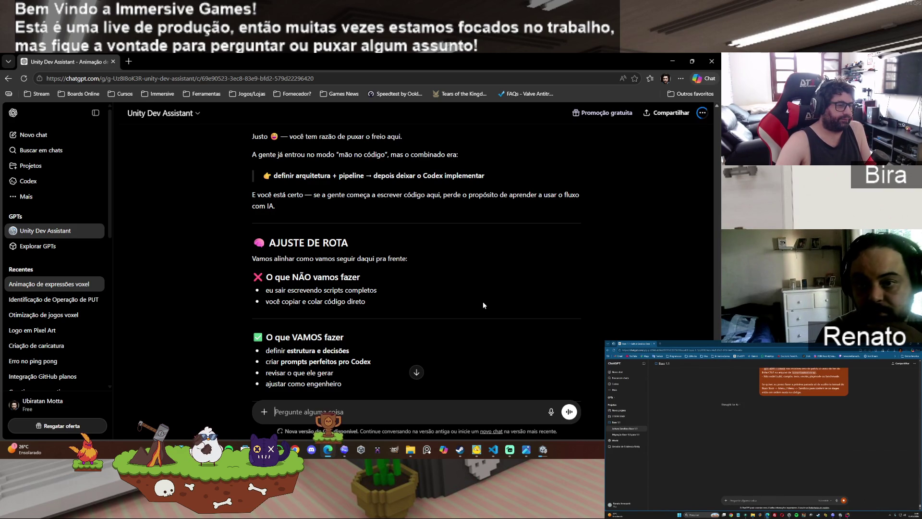
{"action": "scroll", "coordinate": [484, 302], "scroll_direction": "down", "scroll_amount": 1}
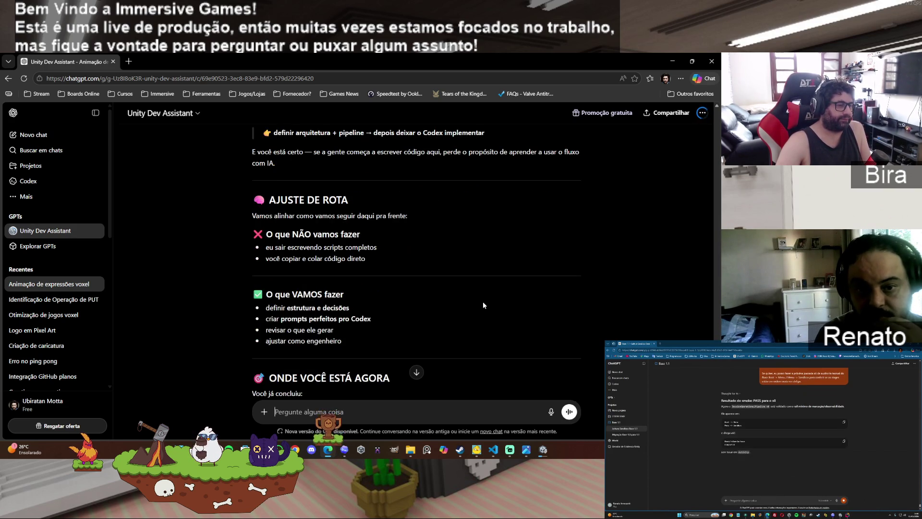
{"action": "scroll", "coordinate": [483, 302], "scroll_direction": "down", "scroll_amount": 2}
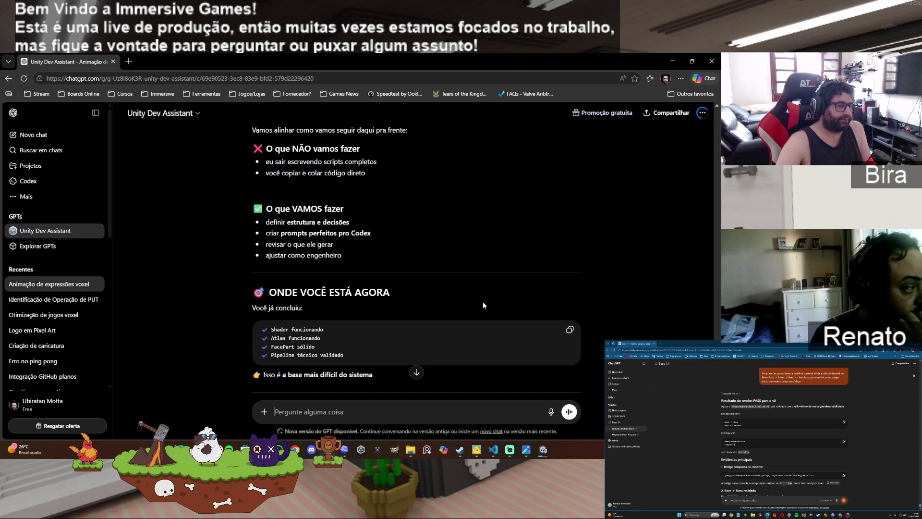
{"action": "scroll", "coordinate": [484, 304], "scroll_direction": "down", "scroll_amount": 2}
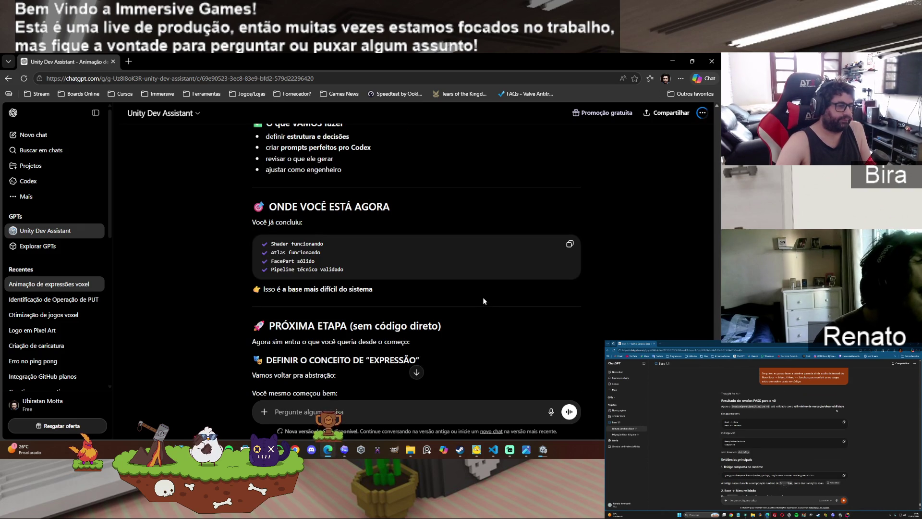
{"action": "scroll", "coordinate": [505, 313], "scroll_direction": "down", "scroll_amount": 1}
{"action": "scroll", "coordinate": [505, 314], "scroll_direction": "down", "scroll_amount": 1}
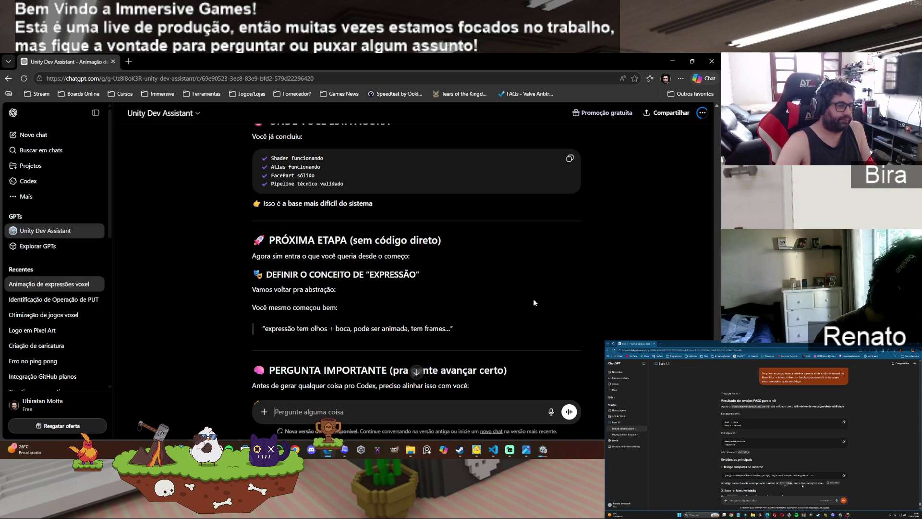
{"action": "scroll", "coordinate": [534, 299], "scroll_direction": "down", "scroll_amount": 2}
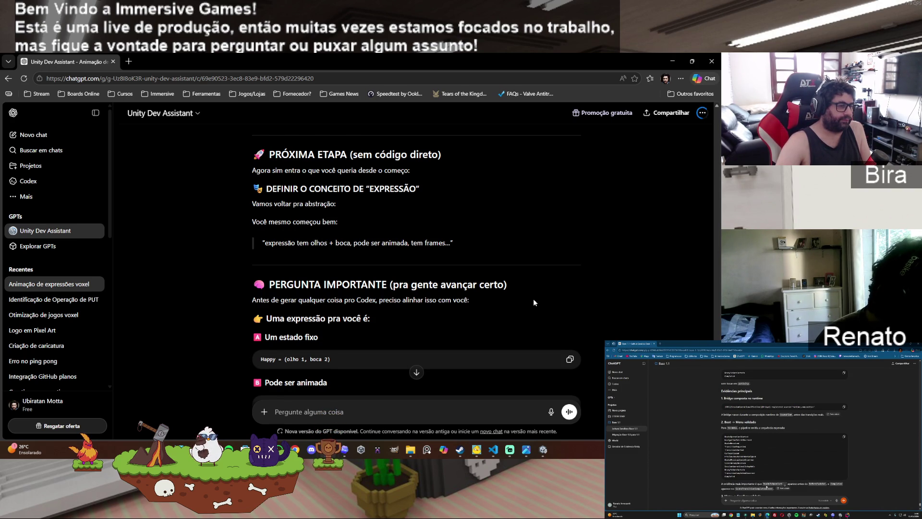
Step: Read the ChatGPT reply about defining expressions through to its end
{"action": "scroll", "coordinate": [533, 302], "scroll_direction": "down", "scroll_amount": 1}
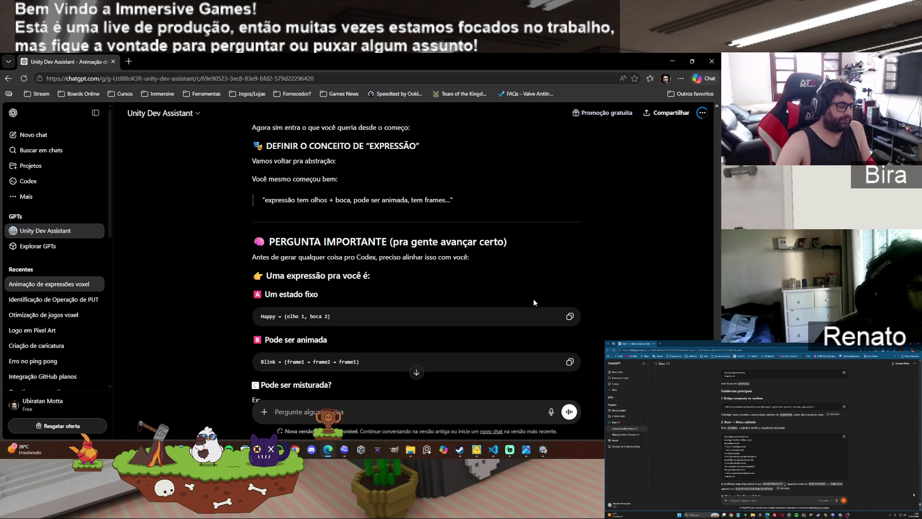
{"action": "scroll", "coordinate": [534, 302], "scroll_direction": "down", "scroll_amount": 1}
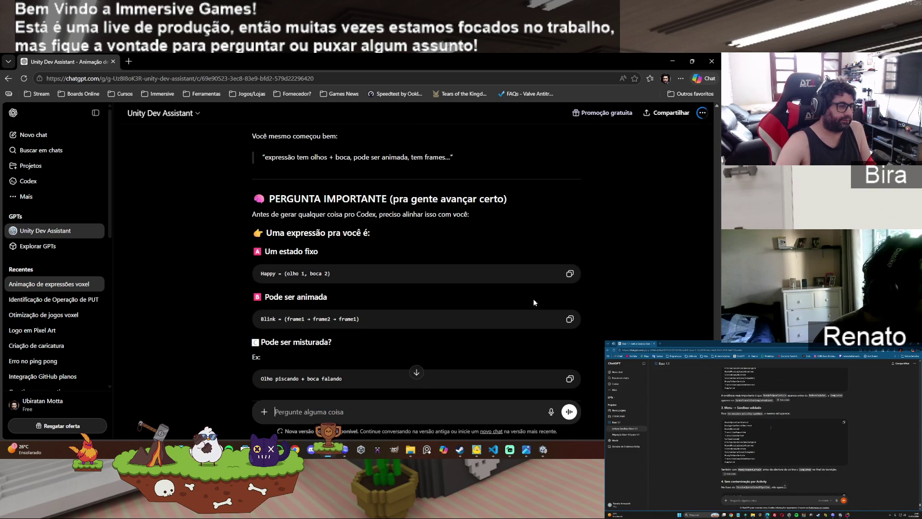
{"action": "scroll", "coordinate": [533, 302], "scroll_direction": "down", "scroll_amount": 1}
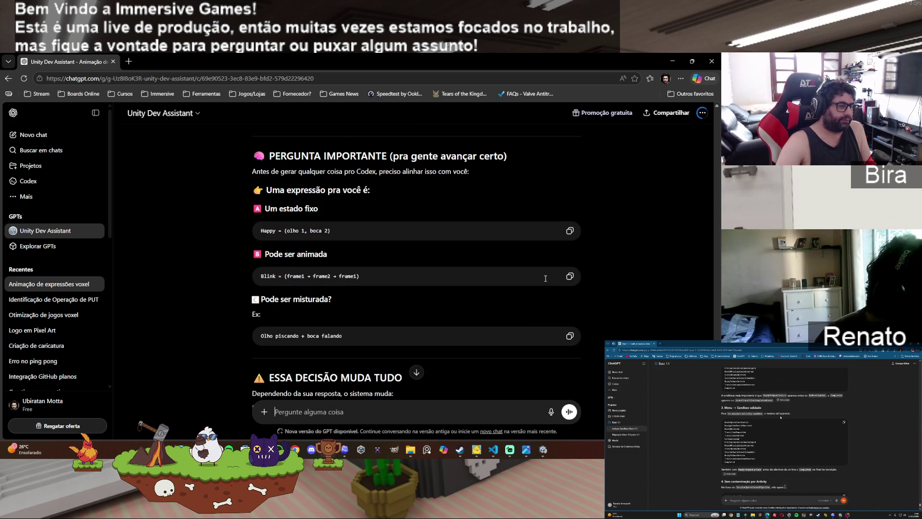
{"action": "scroll", "coordinate": [556, 279], "scroll_direction": "down", "scroll_amount": 1}
{"action": "scroll", "coordinate": [555, 278], "scroll_direction": "down", "scroll_amount": 3}
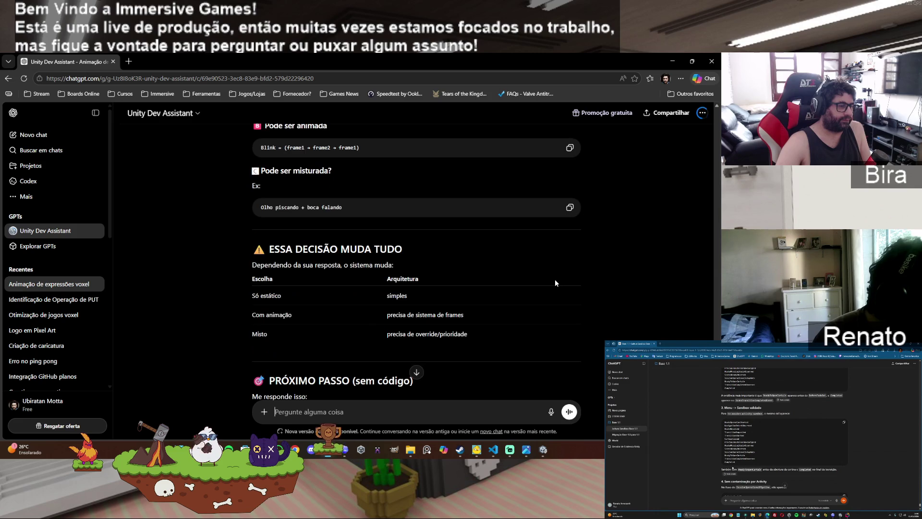
{"action": "scroll", "coordinate": [555, 278], "scroll_direction": "down", "scroll_amount": 3}
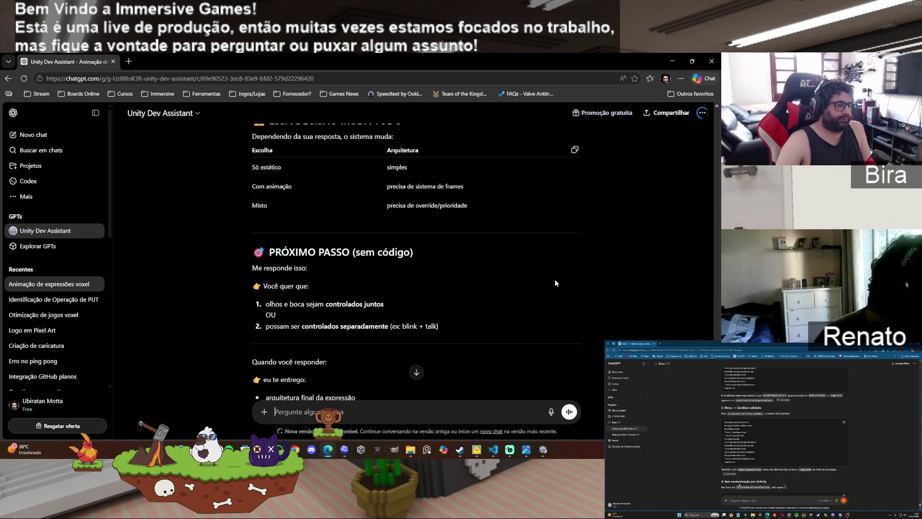
{"action": "scroll", "coordinate": [567, 244], "scroll_direction": "down", "scroll_amount": 1}
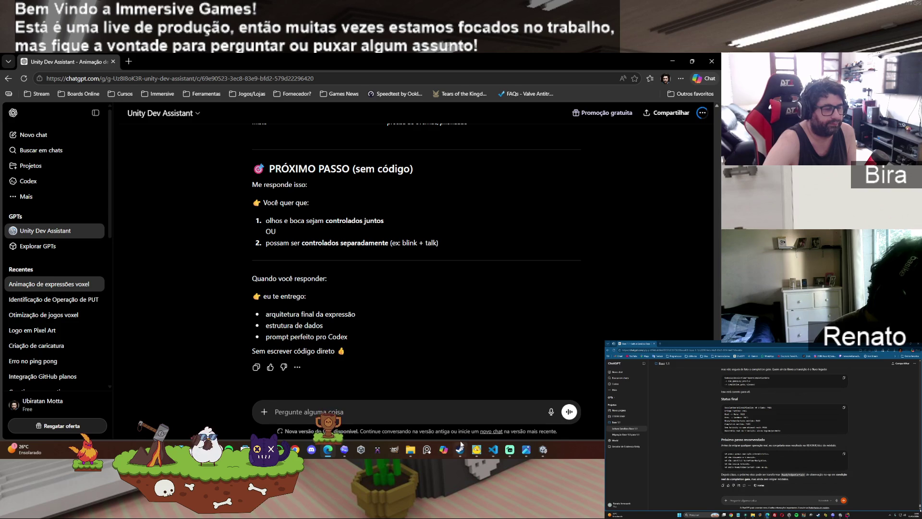
Step: Close Unity's Project Settings and bring up FaceTest.cs in VS Code
{"action": "left_click", "coordinate": [544, 450]}
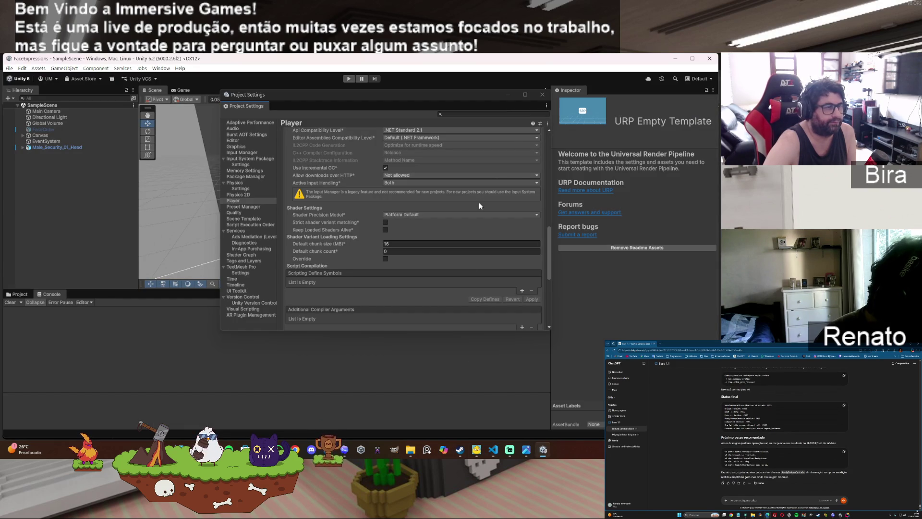
{"action": "left_click", "coordinate": [543, 95]}
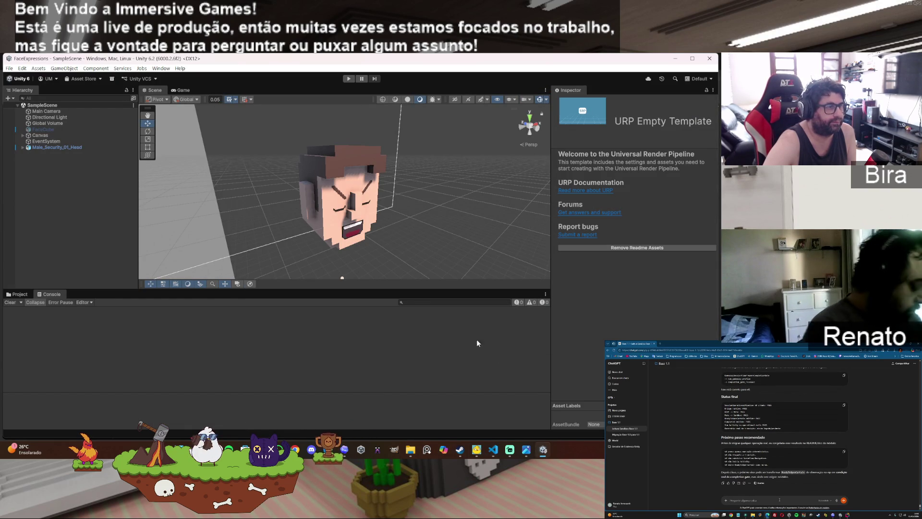
{"action": "left_click", "coordinate": [494, 449]}
{"action": "scroll", "coordinate": [464, 270], "scroll_direction": "up", "scroll_amount": 4}
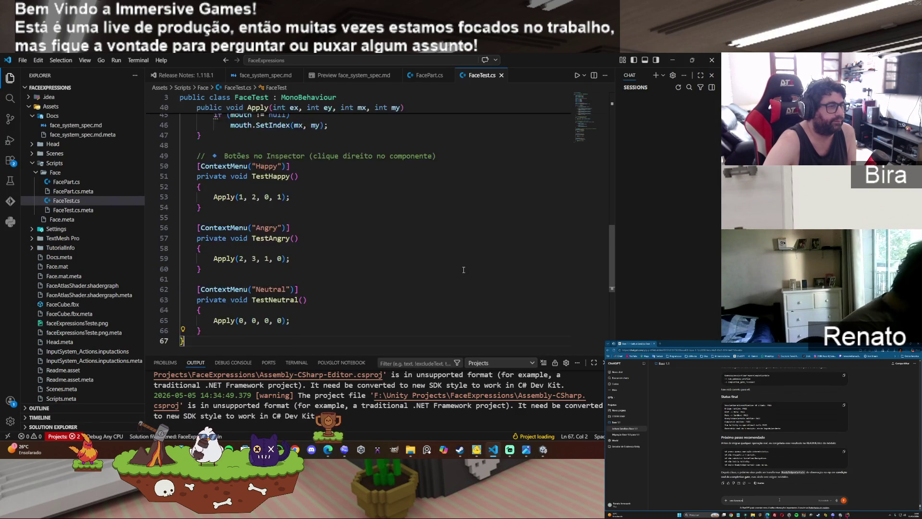
Step: Review FaceTest.cs up to its Debug Input header, then minimize VS Code to return to Unity
{"action": "scroll", "coordinate": [463, 270], "scroll_direction": "up", "scroll_amount": 4}
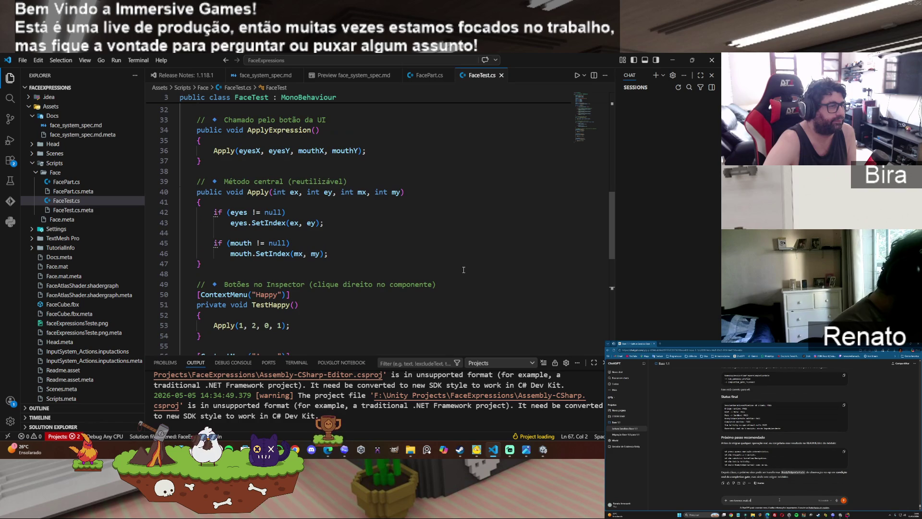
{"action": "scroll", "coordinate": [463, 270], "scroll_direction": "up", "scroll_amount": 5}
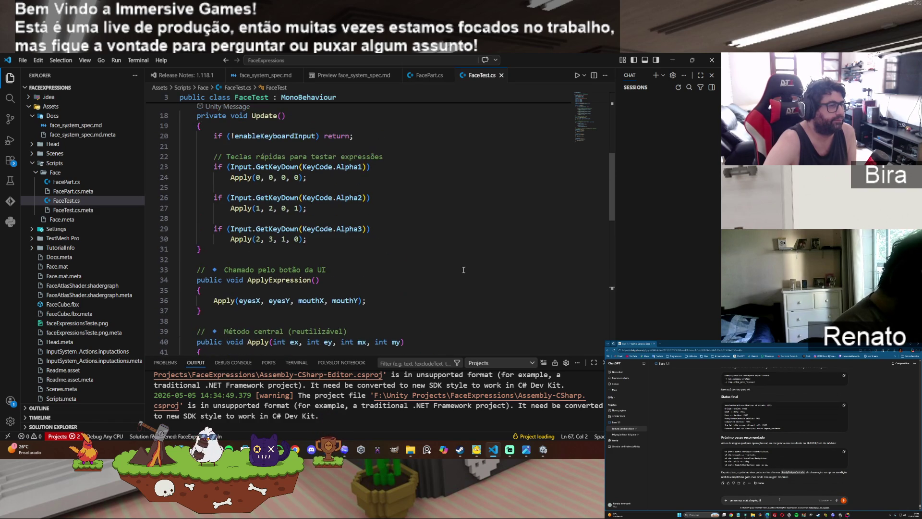
{"action": "scroll", "coordinate": [464, 269], "scroll_direction": "up", "scroll_amount": 1}
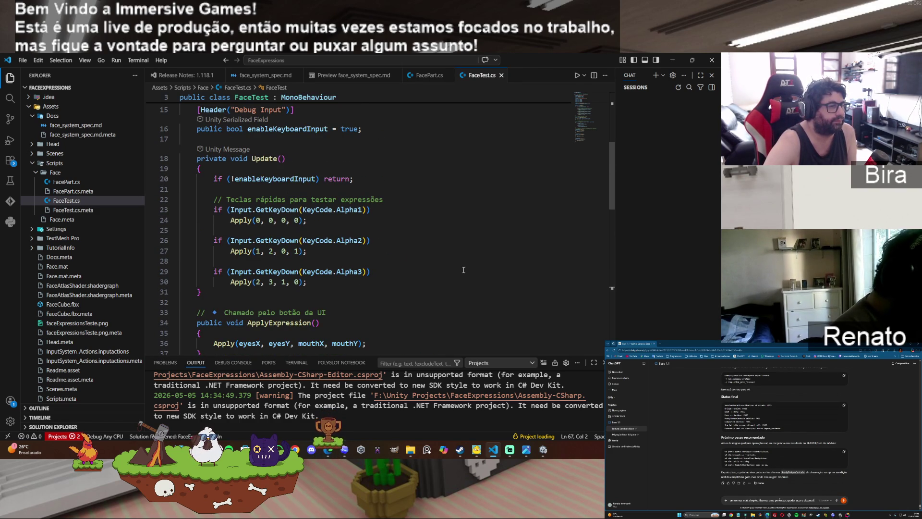
{"action": "left_click", "coordinate": [671, 61]}
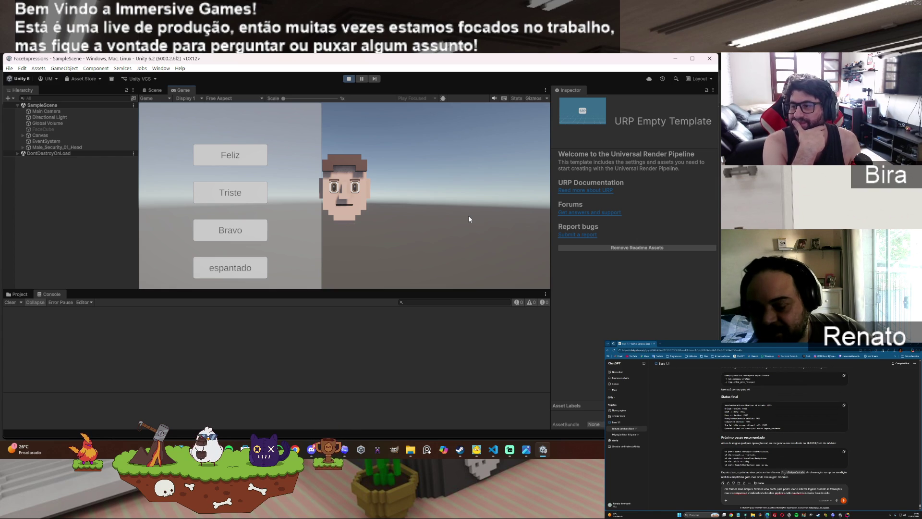
Step: Show the Game view Stats overlay, then stop Play mode
{"action": "left_click", "coordinate": [518, 98]}
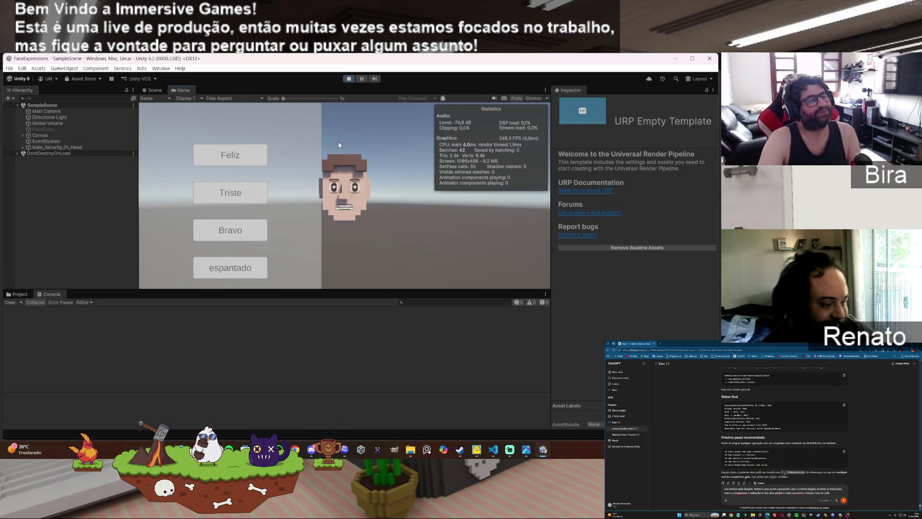
{"action": "left_click", "coordinate": [349, 79]}
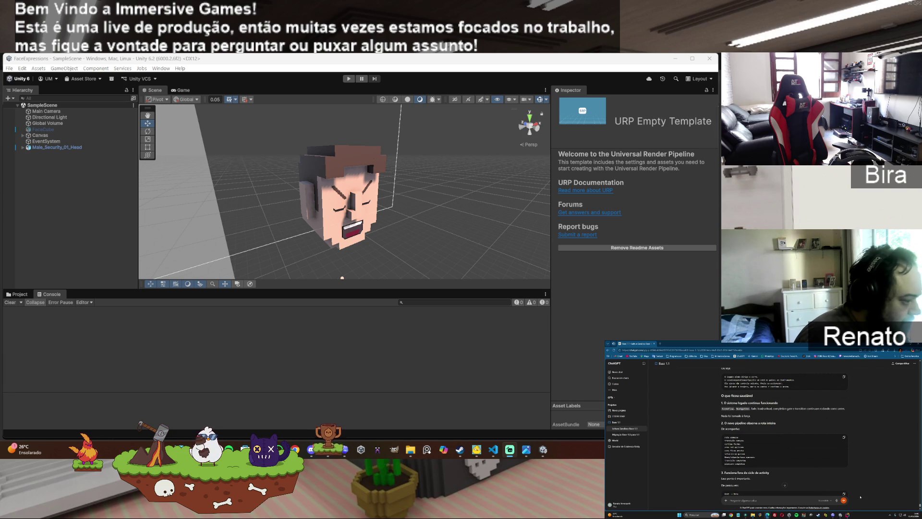
Step: Ask ChatGPT how the currently active flow works ('ativo', 'funciona') and review its reply
{"action": "scroll", "coordinate": [784, 433], "scroll_direction": "down", "scroll_amount": 5}
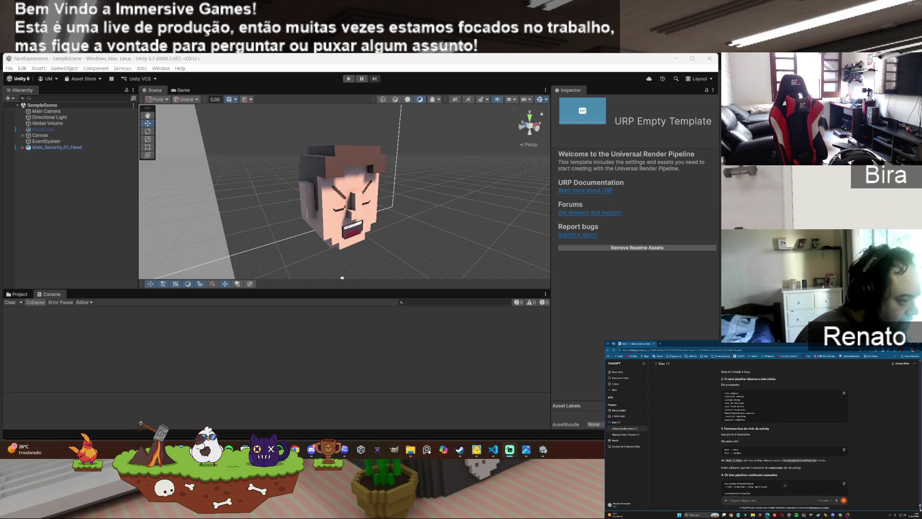
{"action": "scroll", "coordinate": [784, 457], "scroll_direction": "down", "scroll_amount": 5}
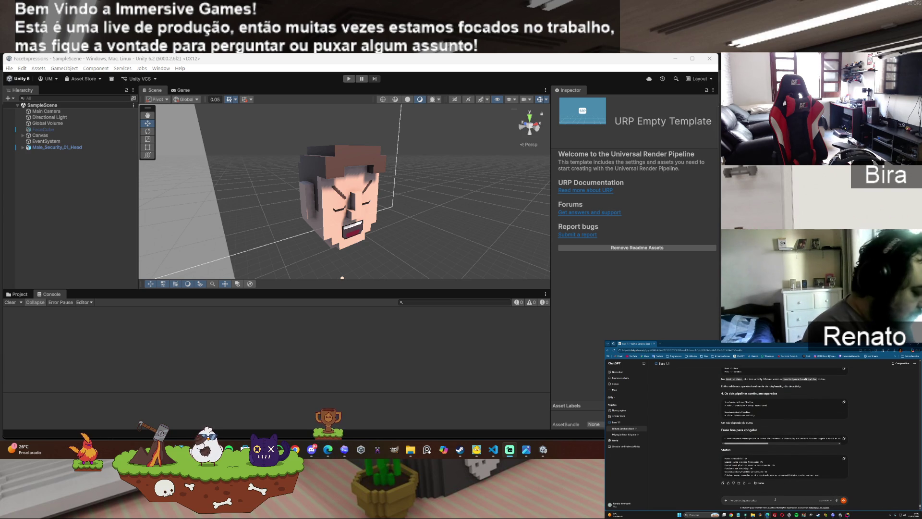
{"action": "type", "text": "certo"}
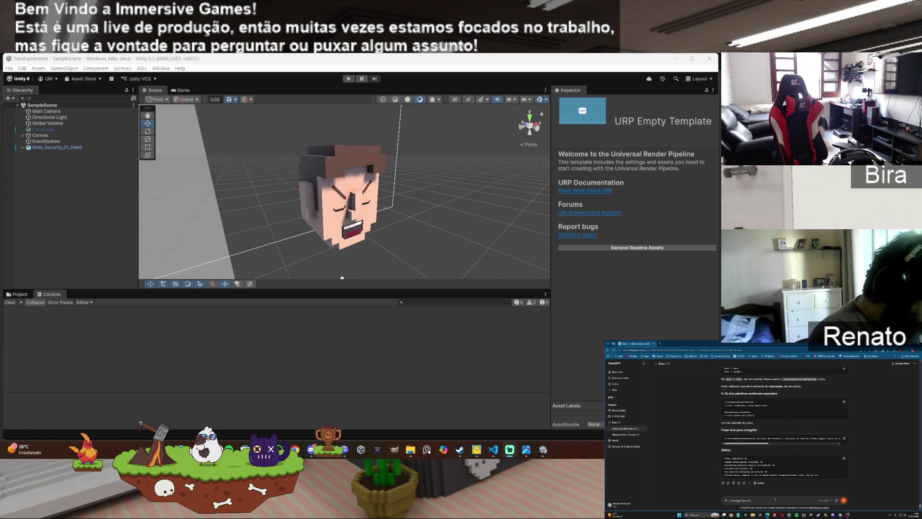
{"action": "type", "text": "und"}
{"action": "key", "text": "BackSpace"}
{"action": "key", "text": "BackSpace"}
{"action": "key", "text": "BackSpace"}
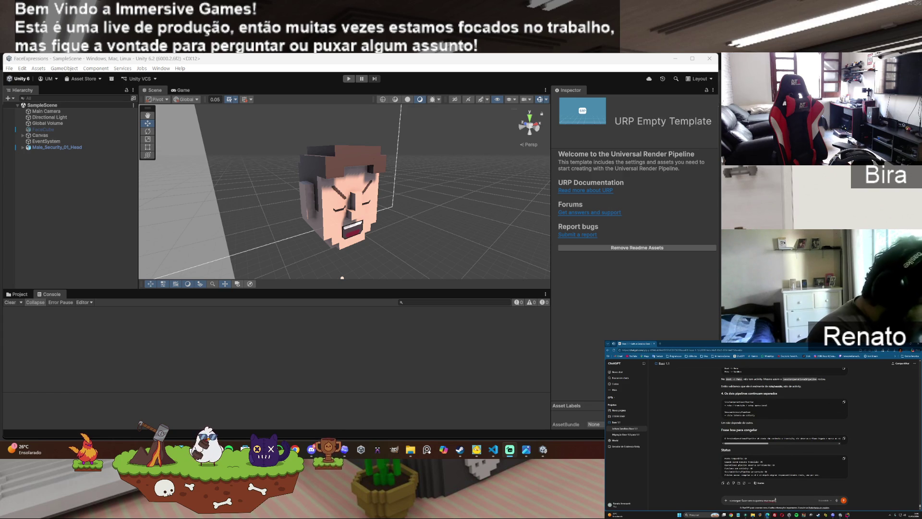
{"action": "type", "text": "ativo"}
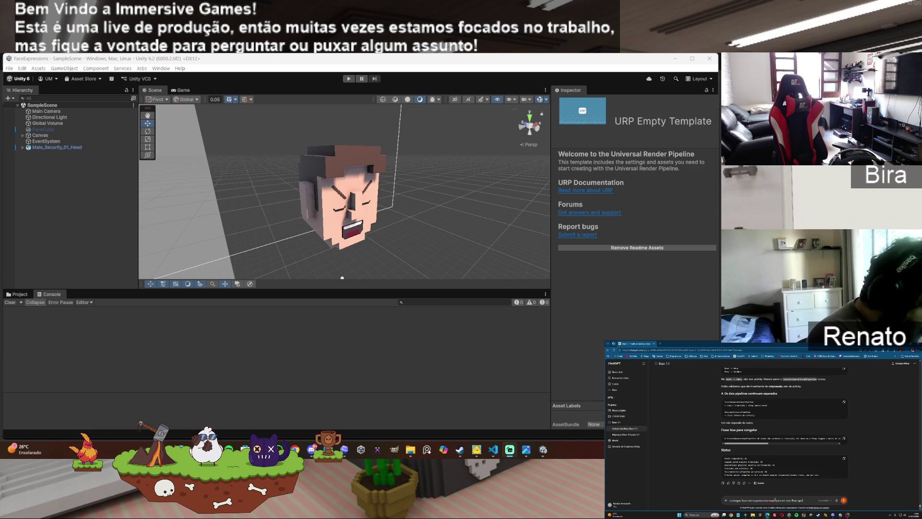
{"action": "type", "text": "funciona"}
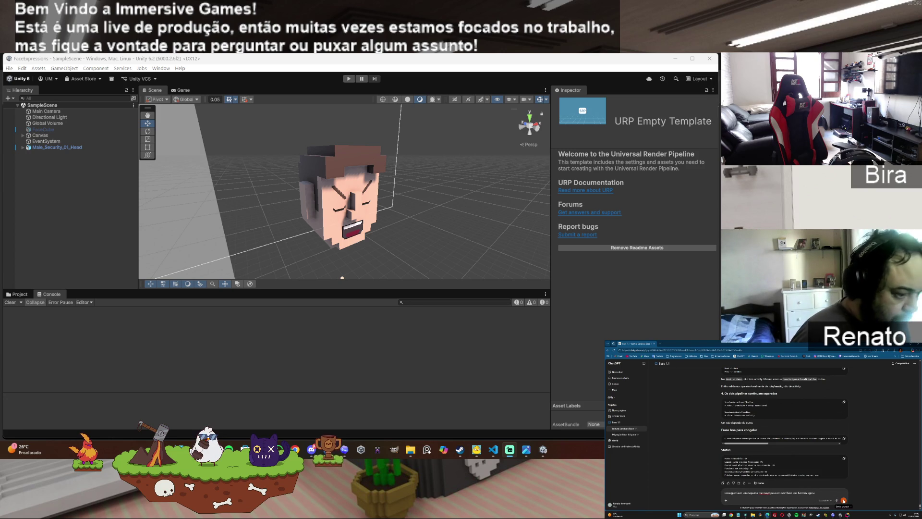
{"action": "key", "text": "Return"}
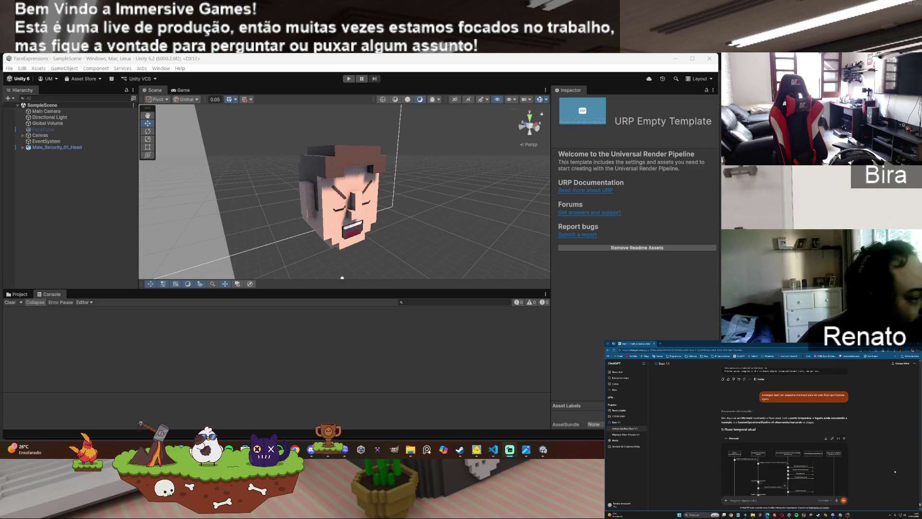
{"action": "scroll", "coordinate": [872, 485], "scroll_direction": "down", "scroll_amount": 4}
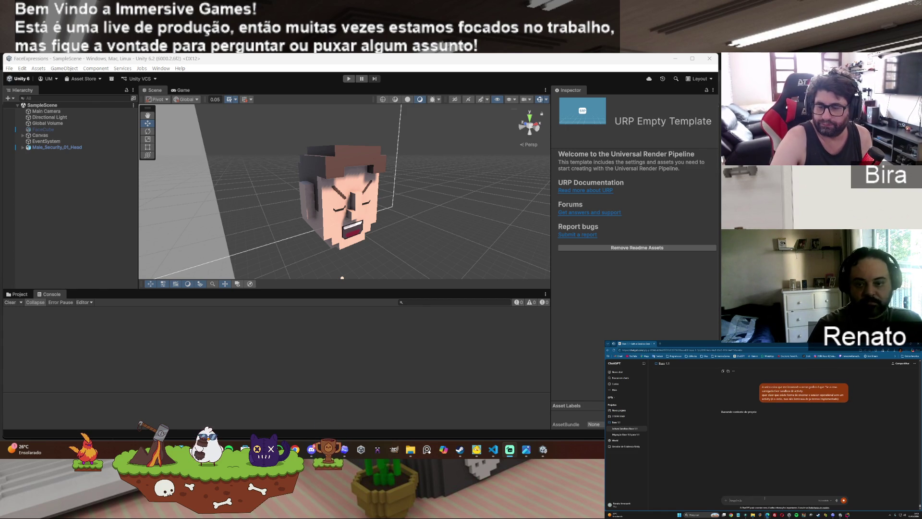
Step: Bring the Edge window with the ChatGPT Unity Dev Assistant conversation in front of Unity
{"action": "key", "text": "alt+Tab"}
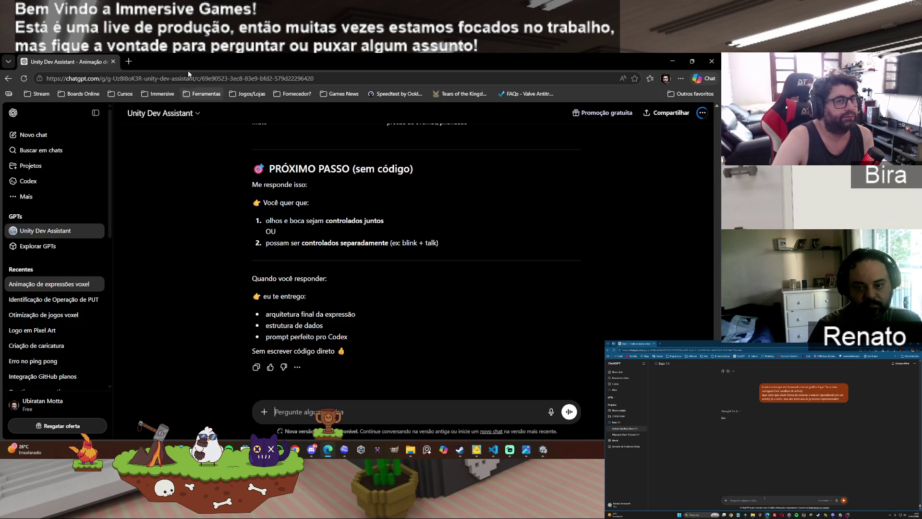
{"action": "left_click", "coordinate": [128, 61]}
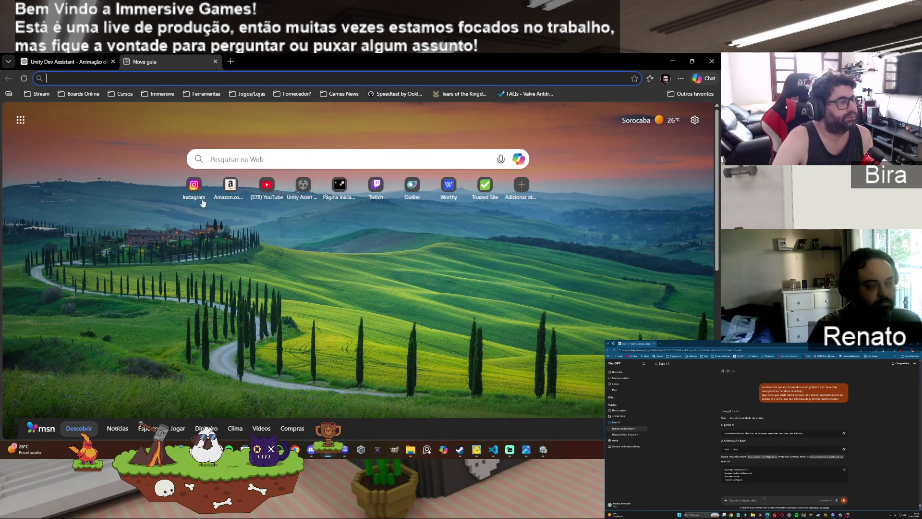
{"action": "left_click", "coordinate": [195, 187]}
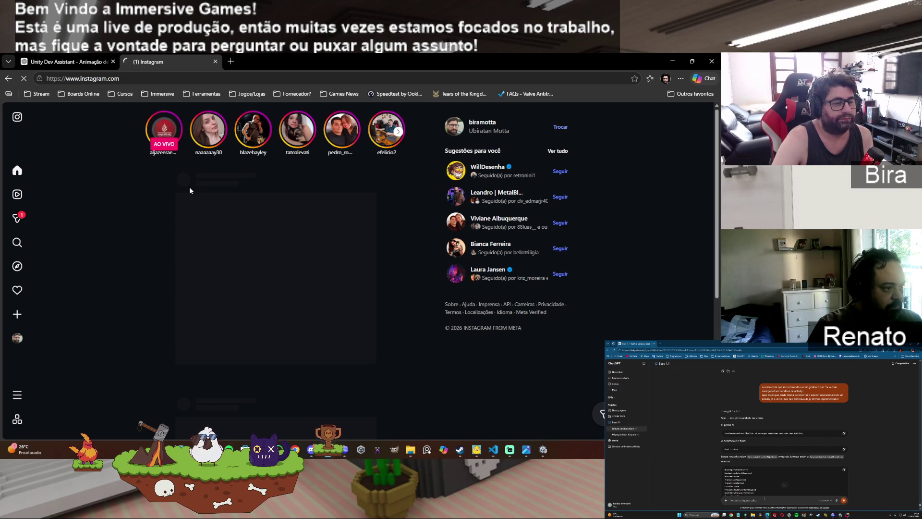
{"action": "left_click", "coordinate": [215, 62]}
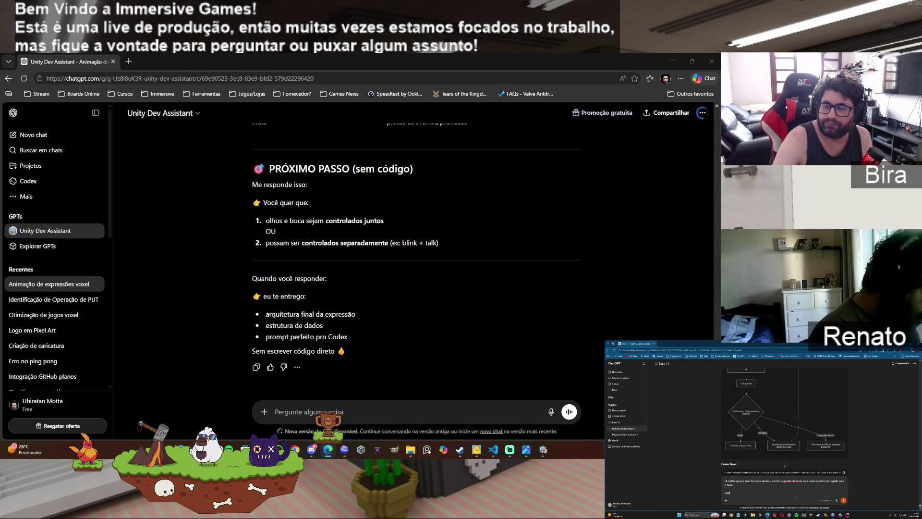
{"action": "key", "text": "alt+Tab"}
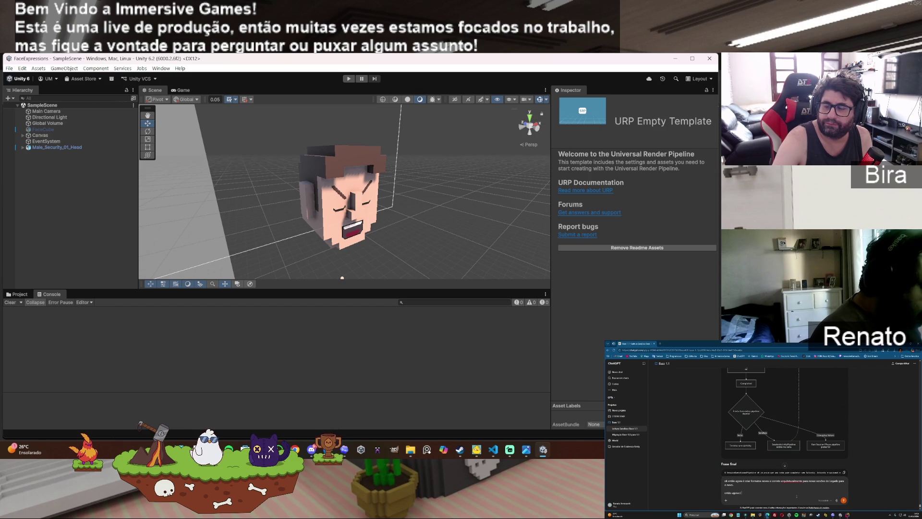
Step: Send ChatGPT a message on legacy modules versus the new architecture, correcting 'modulos' to 'módulos'
{"action": "type", "text": "é ideal é"}
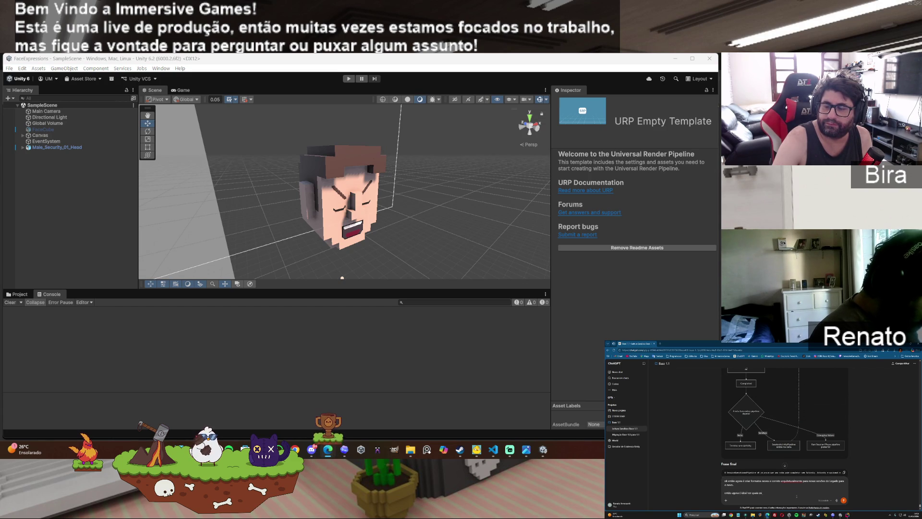
{"action": "type", "text": "ulos"}
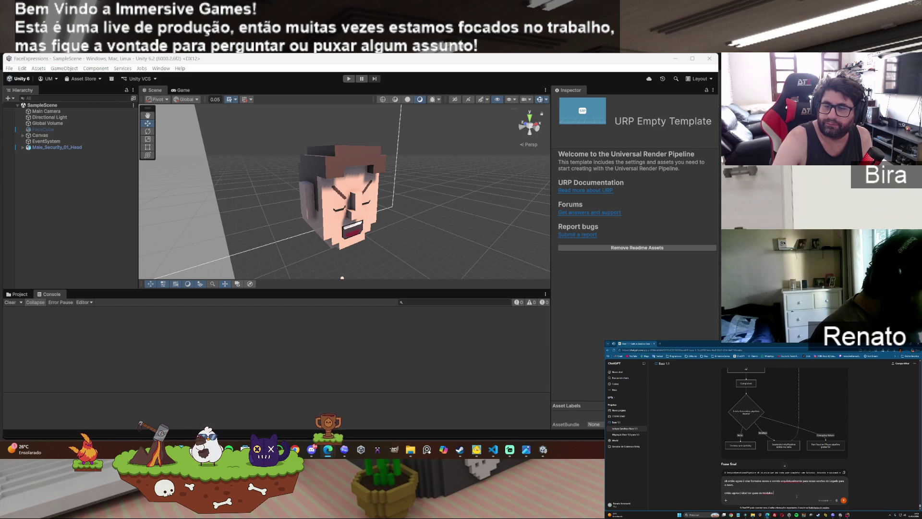
{"action": "type", "text": " ou pega"}
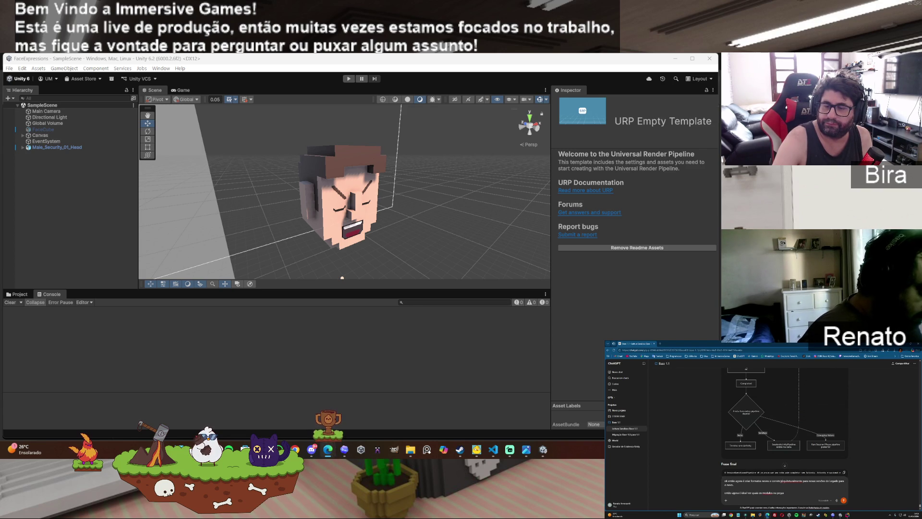
{"action": "type", "text": "\""}
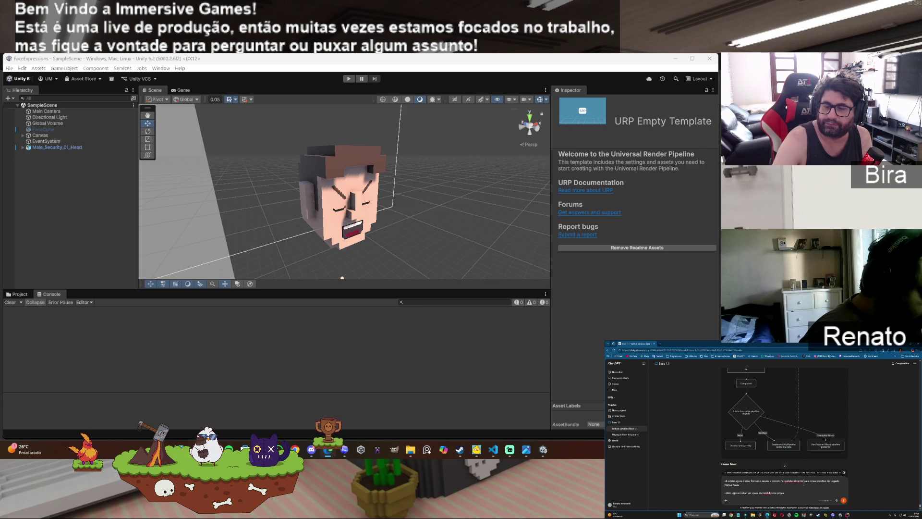
{"action": "right_click", "coordinate": [769, 494]}
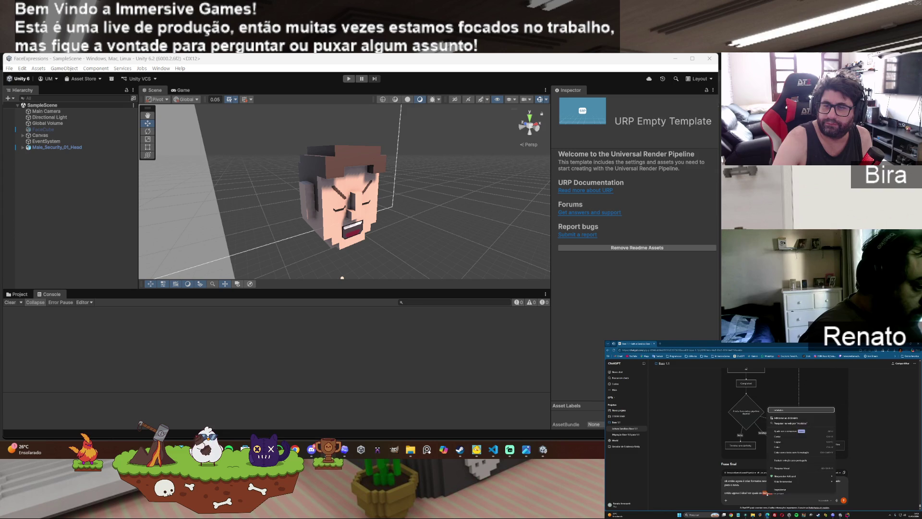
{"action": "left_click", "coordinate": [782, 411]}
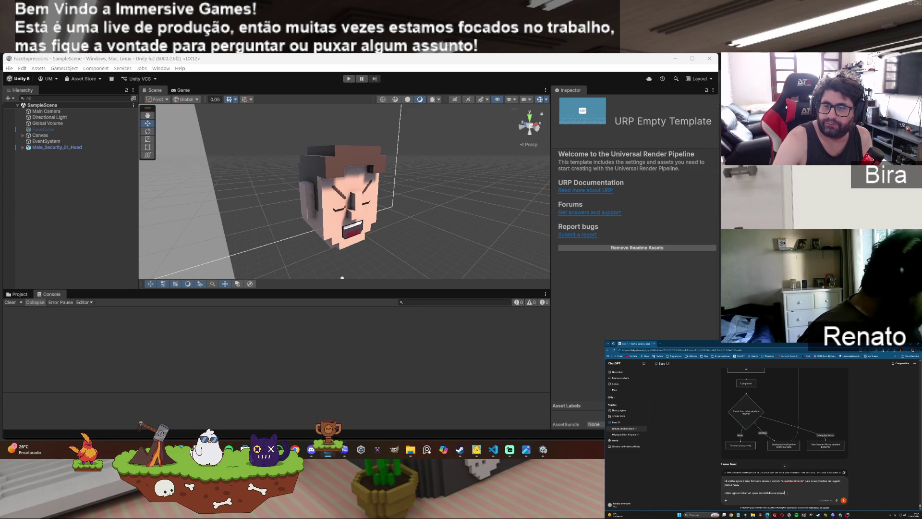
{"action": "type", "text": "legados"}
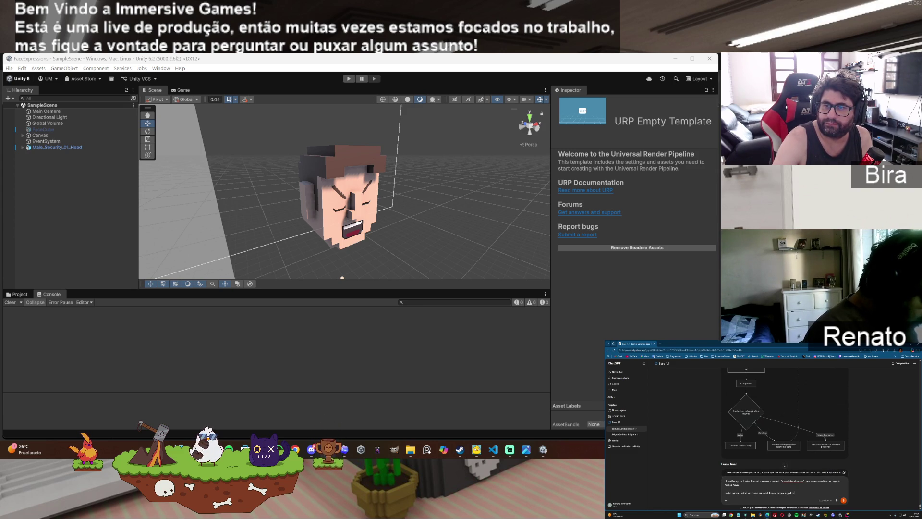
{"action": "type", "text": " cri"}
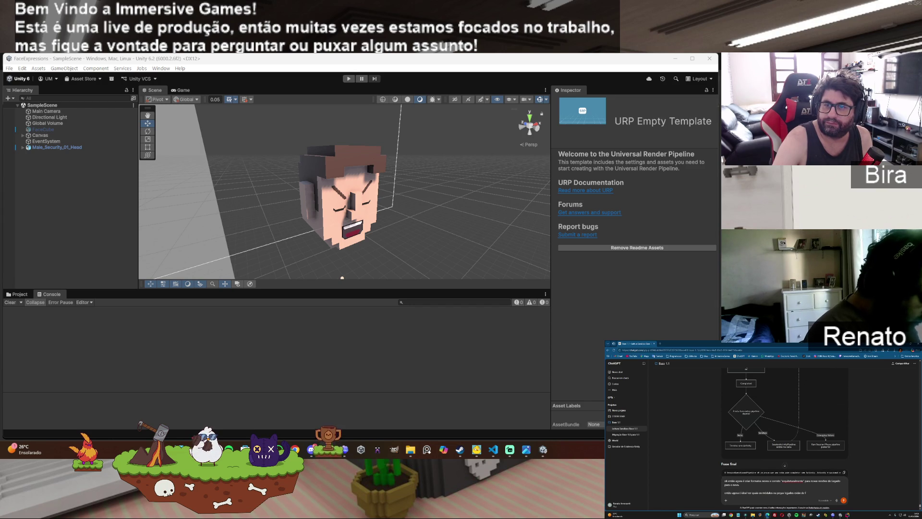
{"action": "type", "text": "s so"}
{"action": "type", "text": "sados, v"}
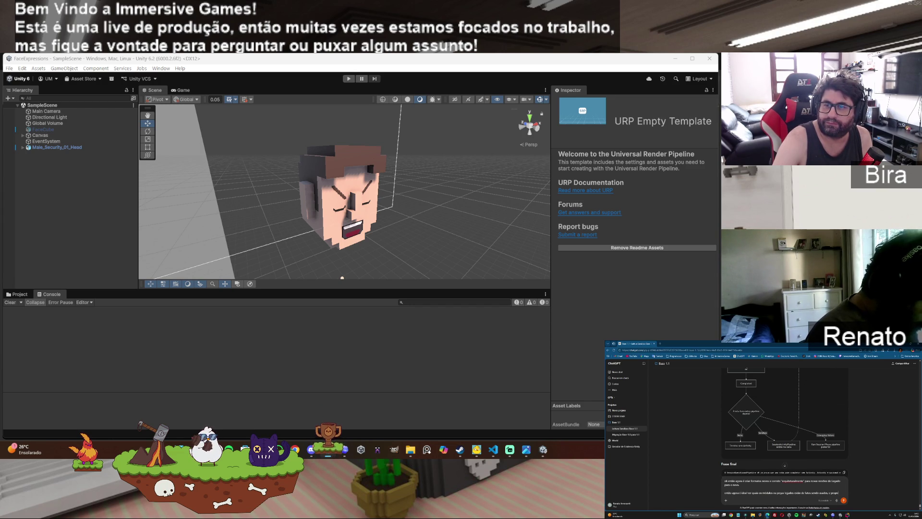
{"action": "type", "text": "nov"}
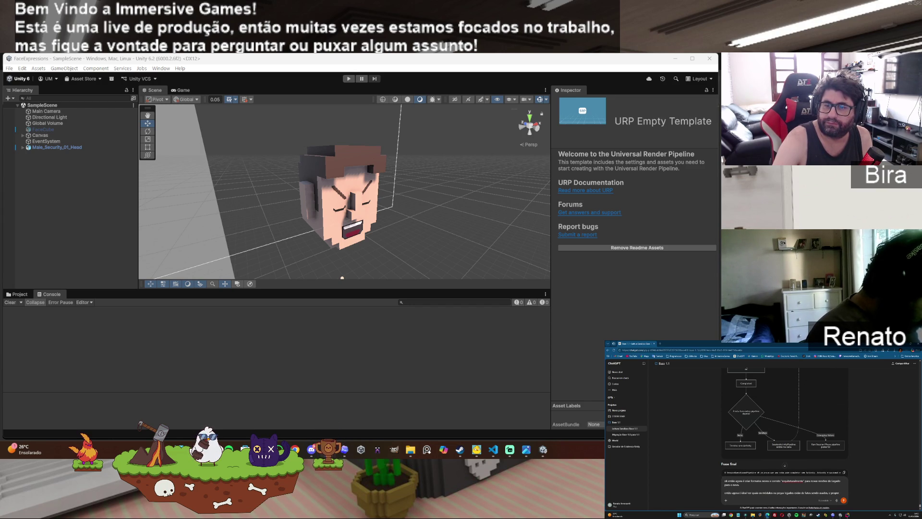
{"action": "type", "text": "os corretos formatos agor"}
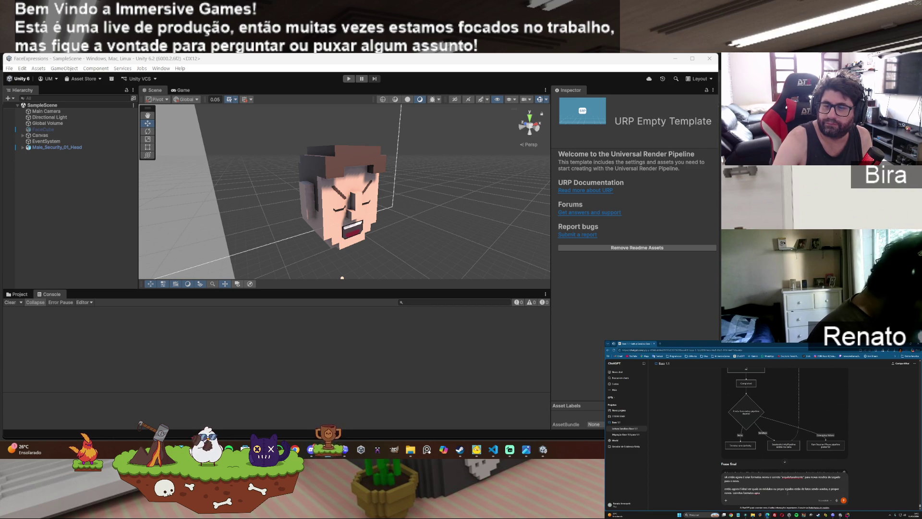
{"action": "type", "text": " a nova arqu"}
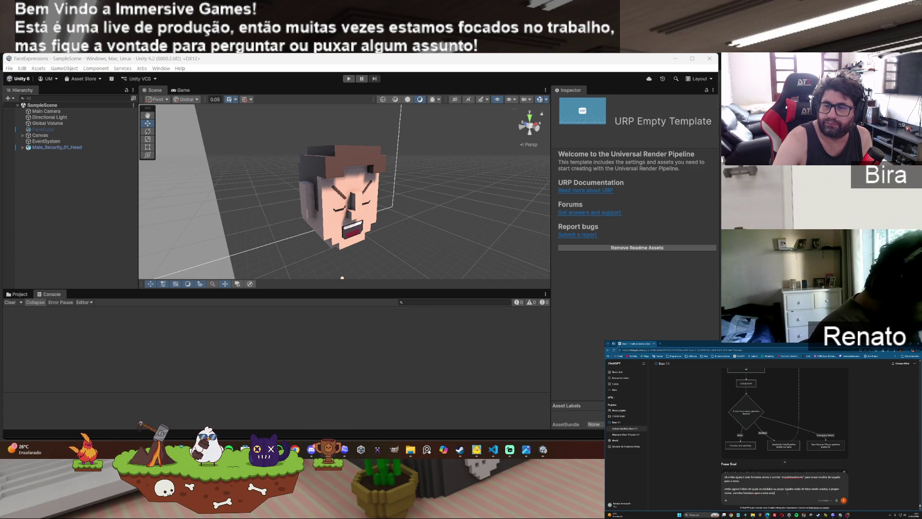
{"action": "type", "text": "itetura."}
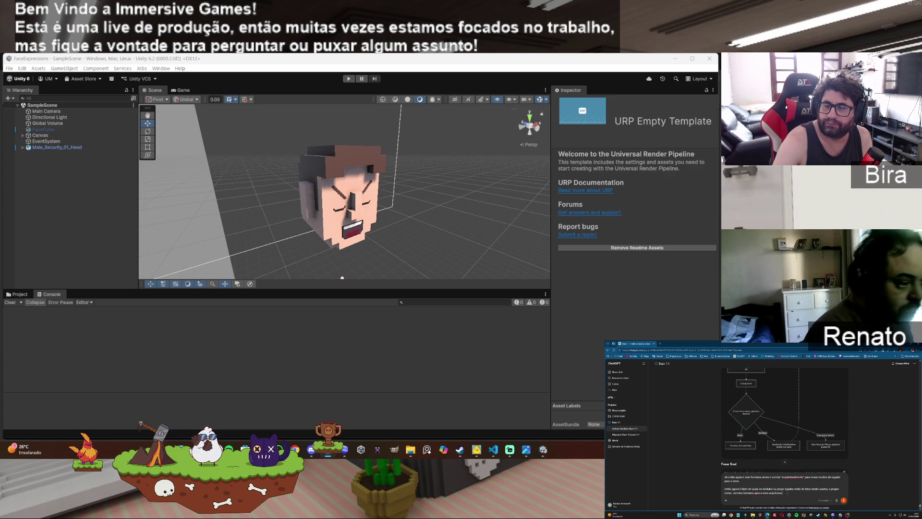
{"action": "key", "text": "Return"}
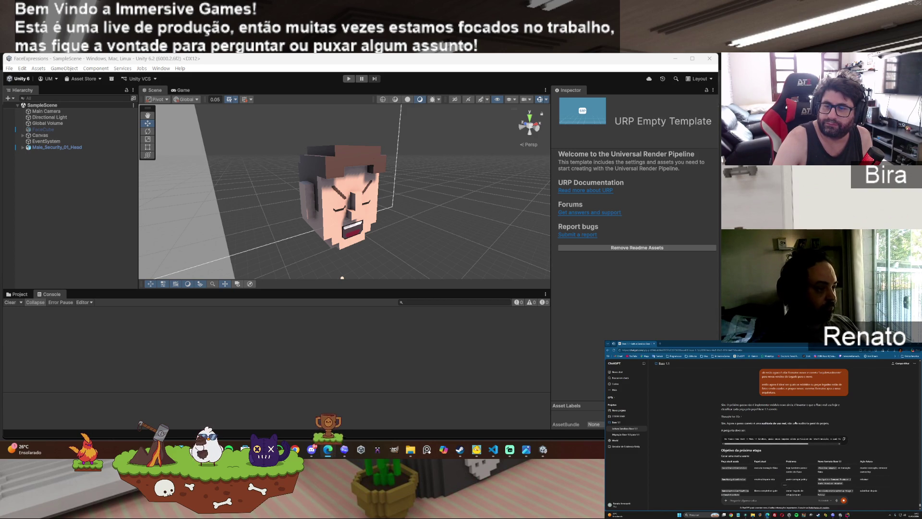
Step: Scroll ChatGPT's reply sideways to read the 'Objetivo da próxima etapa' content
{"action": "scroll", "coordinate": [791, 445], "scroll_direction": "right", "scroll_amount": 5}
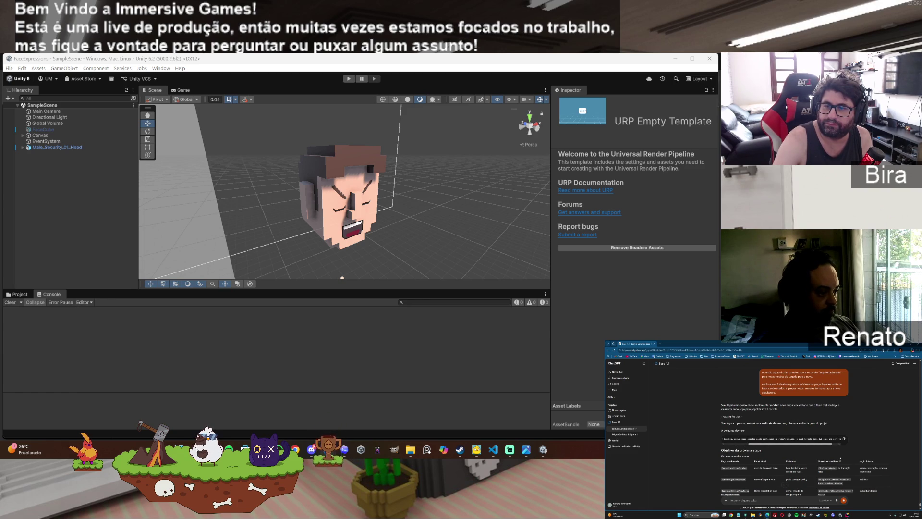
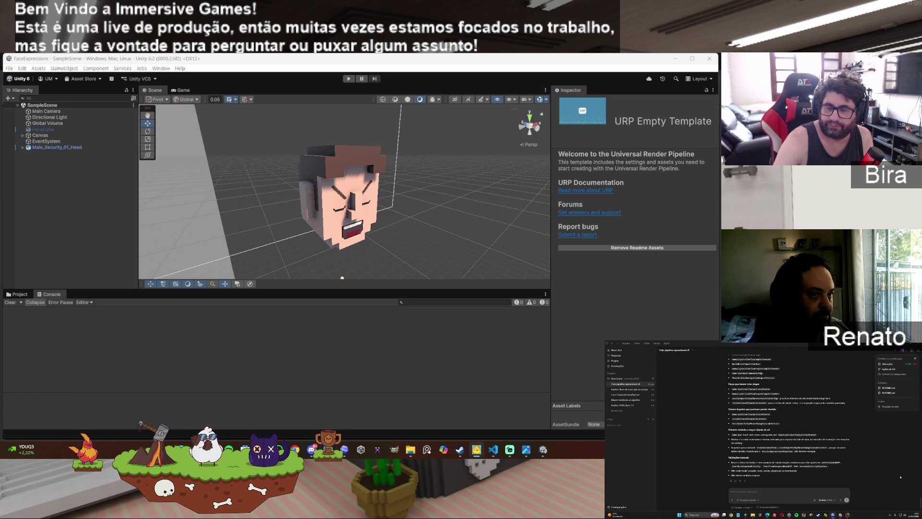
Step: Switch from the Unity voxel head scene to the ChatGPT Unity Dev Assistant chat in Edge
{"action": "key", "text": "alt+Tab"}
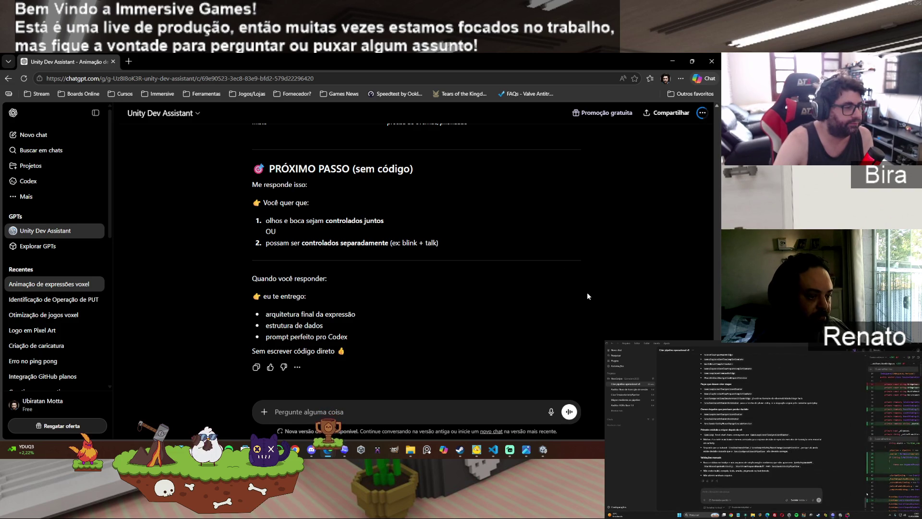
{"action": "scroll", "coordinate": [587, 293], "scroll_direction": "up", "scroll_amount": 5}
{"action": "scroll", "coordinate": [587, 293], "scroll_direction": "up", "scroll_amount": 1}
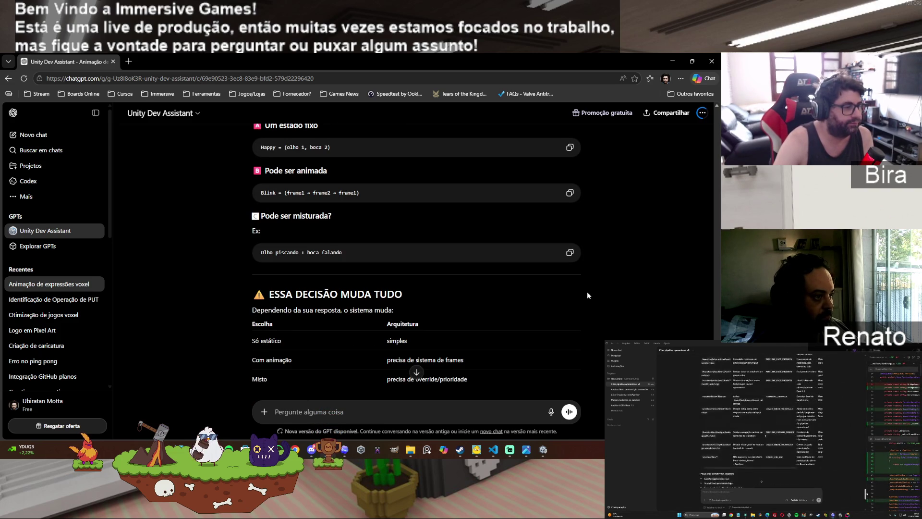
{"action": "scroll", "coordinate": [588, 295], "scroll_direction": "up", "scroll_amount": 3}
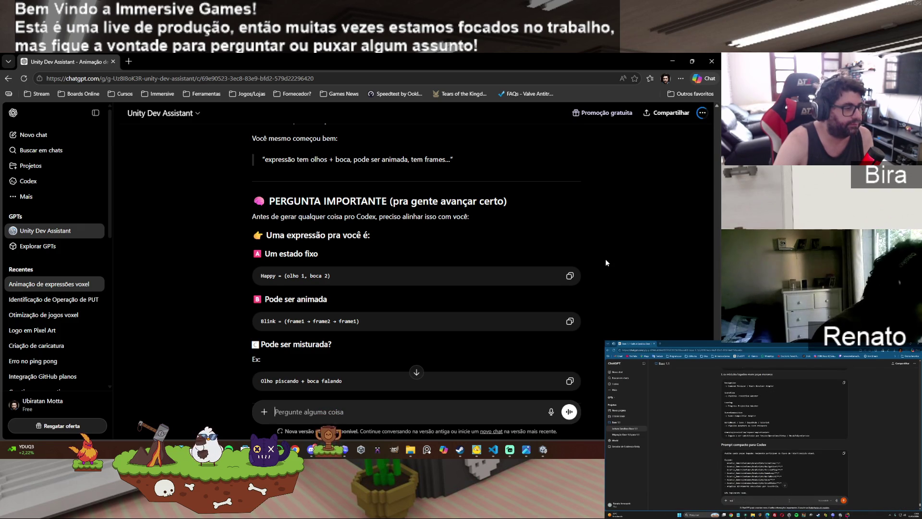
{"action": "scroll", "coordinate": [473, 360], "scroll_direction": "down", "scroll_amount": 10}
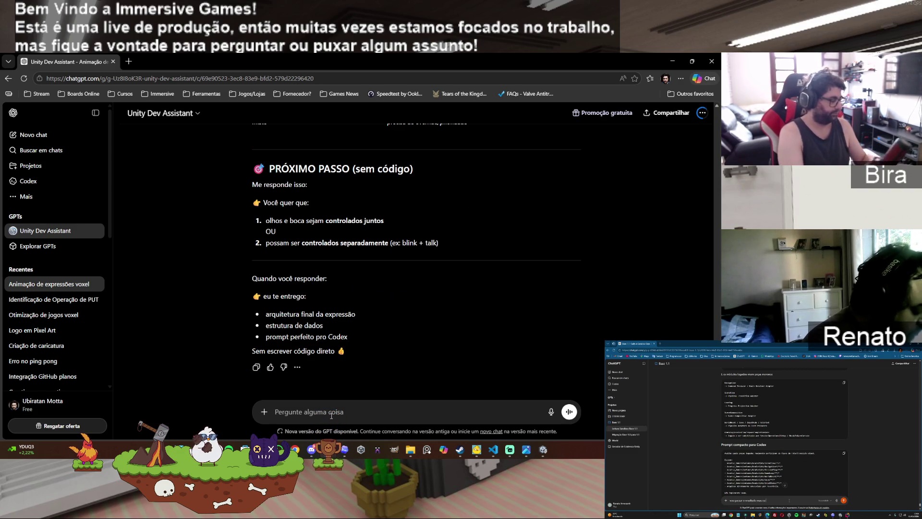
Step: Draft a reply introducing an angry-character example where the eyes are set to angry
{"action": "type", "text": "blz, v"}
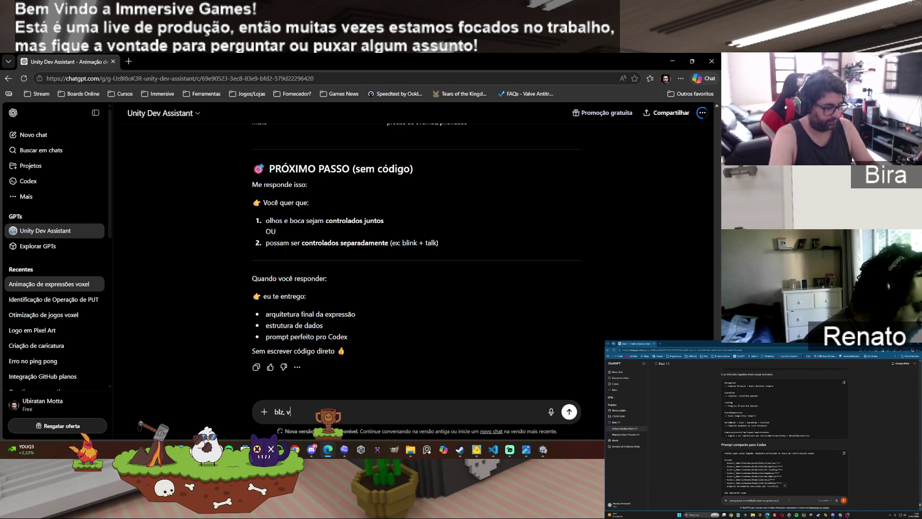
{"action": "type", "text": "amos lá"}
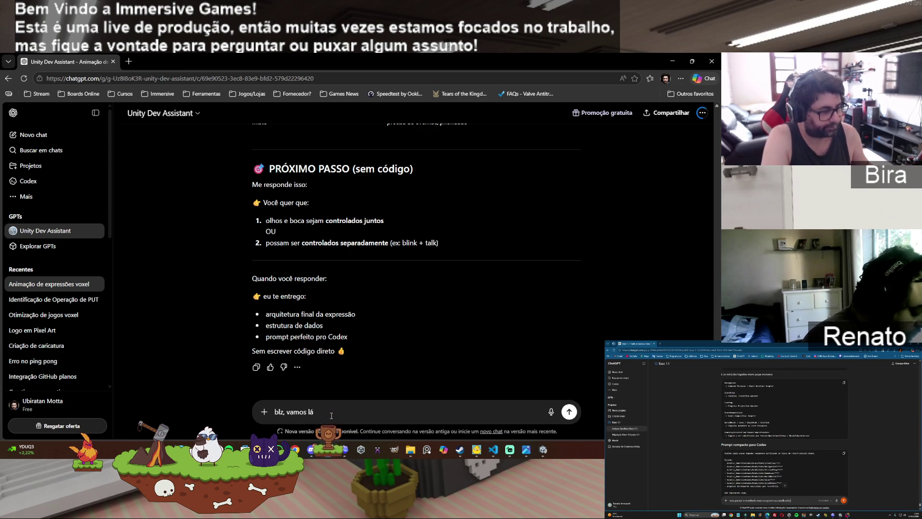
{"action": "type", "text": "."}
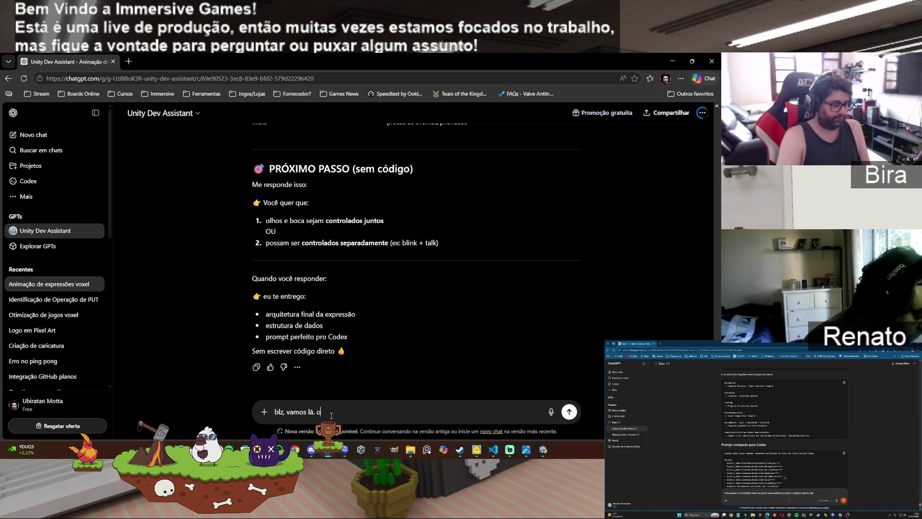
{"action": "type", "text": " o que eu to pen"}
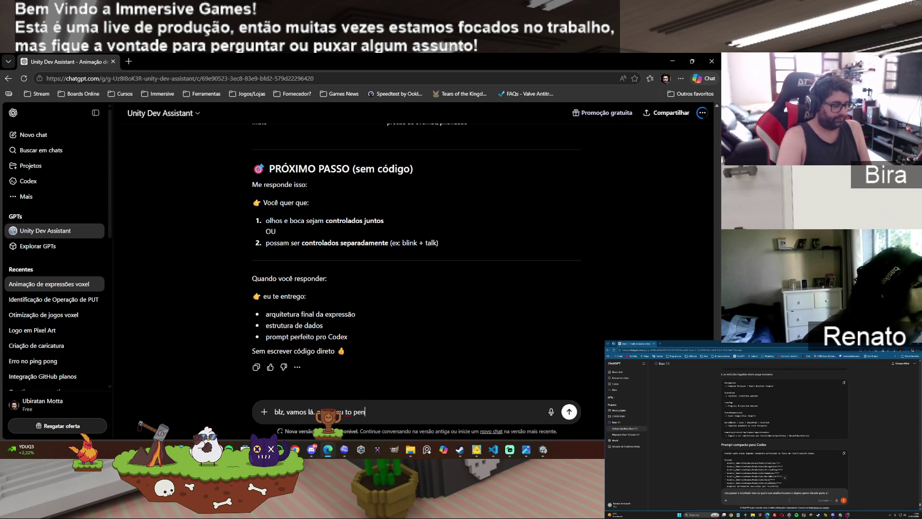
{"action": "type", "text": "sando é o seguinte. Re"}
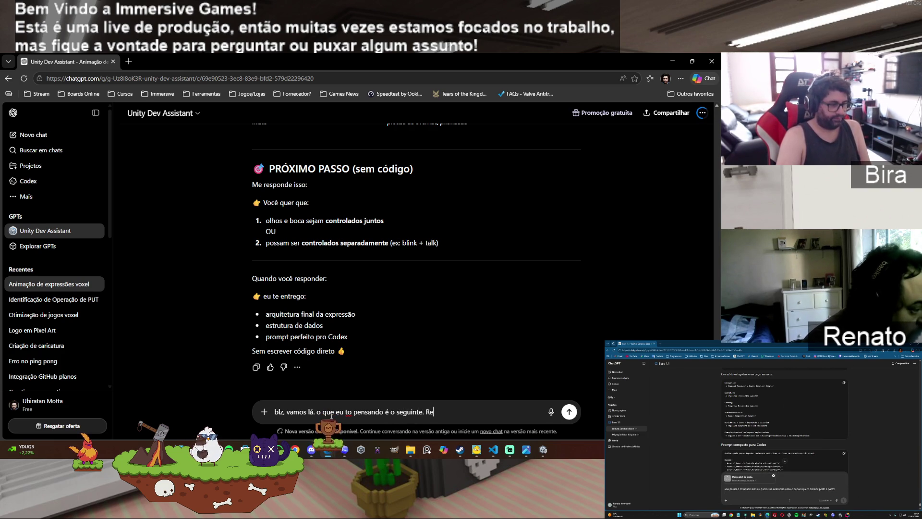
{"action": "key", "text": "BackSpace"}
{"action": "key", "text": "BackSpace"}
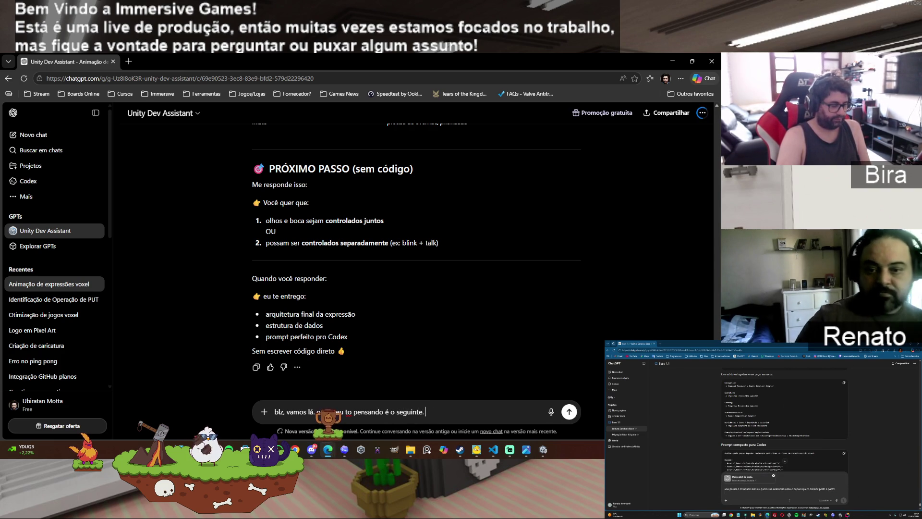
{"action": "type", "text": "vou falar com um ex"}
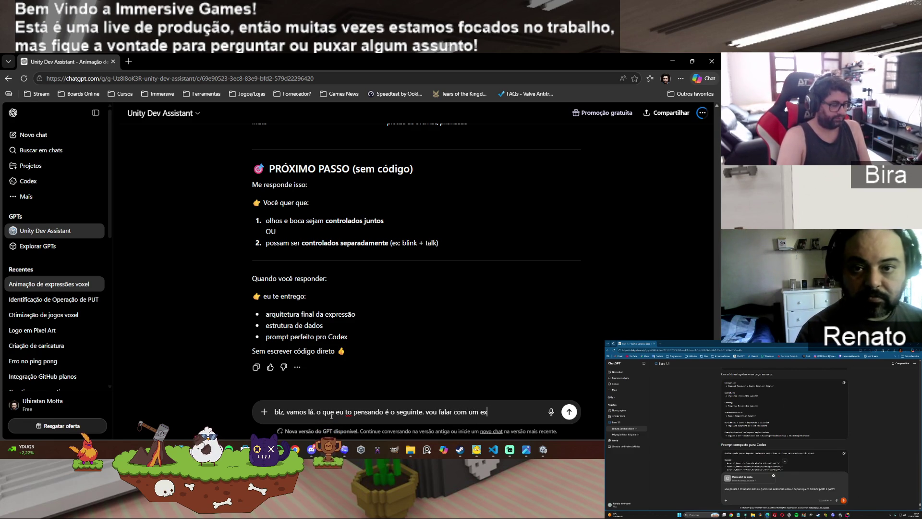
{"action": "type", "text": "emplo que acho que vai ficar mais fácil."}
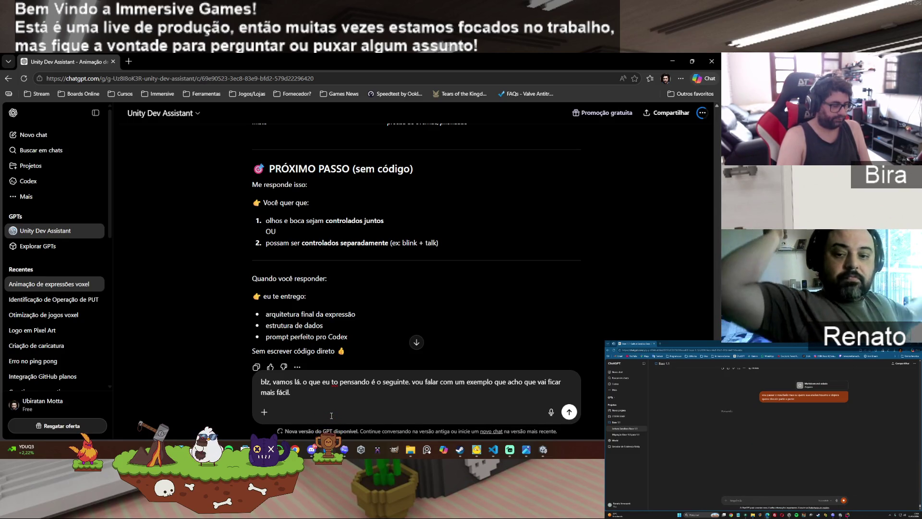
{"action": "key", "text": "shift+Return"}
{"action": "key", "text": "shift+Return"}
{"action": "type", "text": "Por exemplo o"}
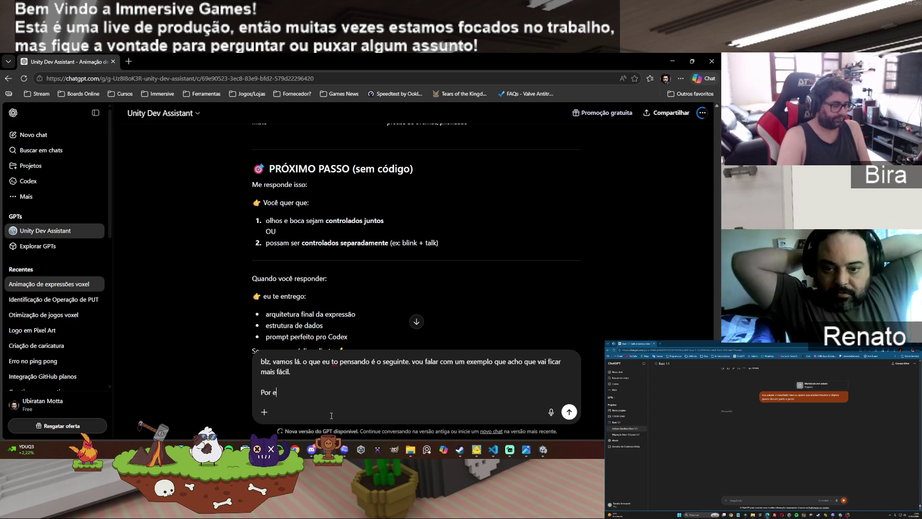
{"action": "type", "text": " per"}
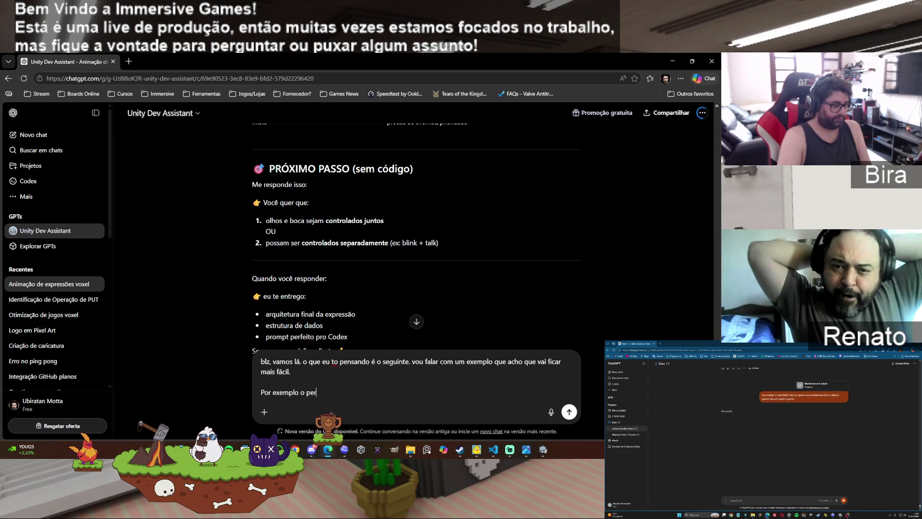
{"action": "type", "text": "sonagem está com raiva"}
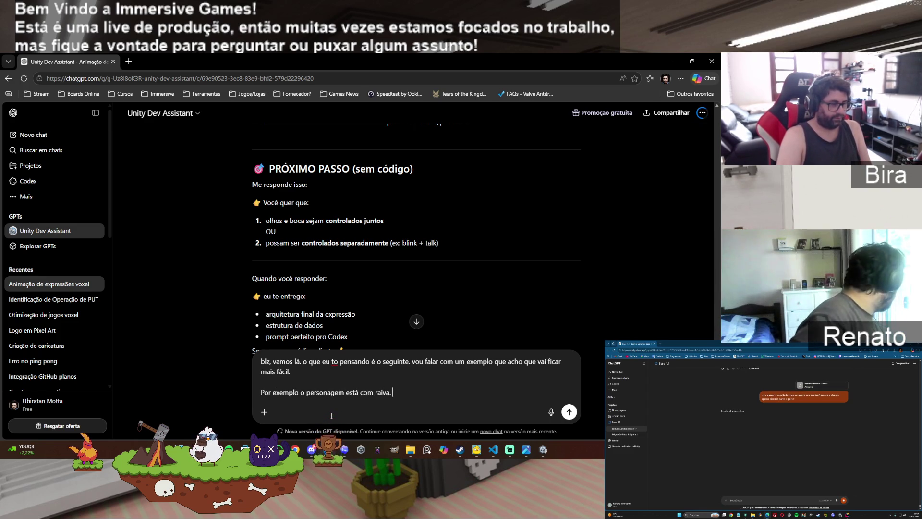
{"action": "type", "text": ". Então vou col"}
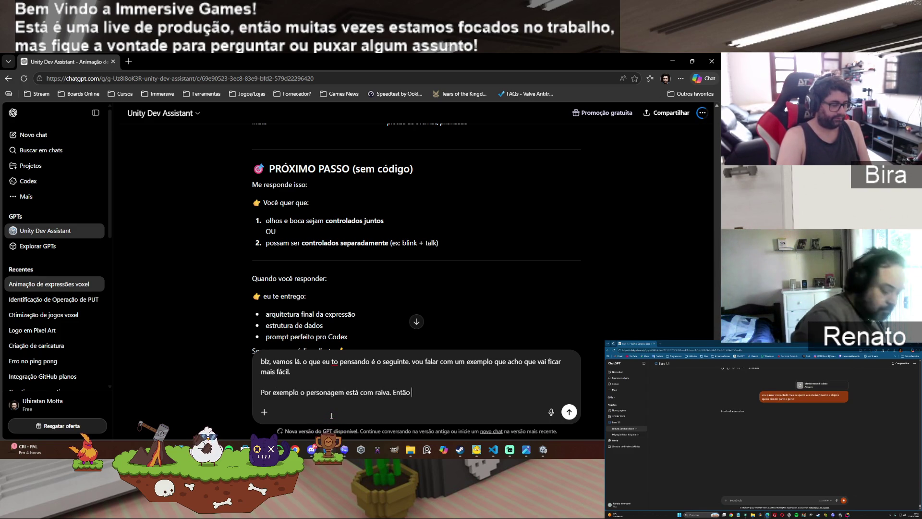
{"action": "type", "text": "oca"}
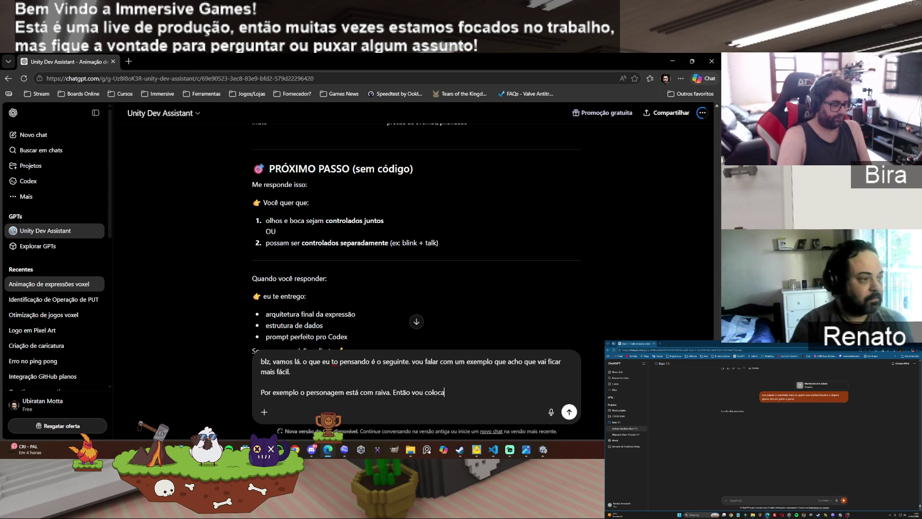
{"action": "type", "text": "r os olhos co"}
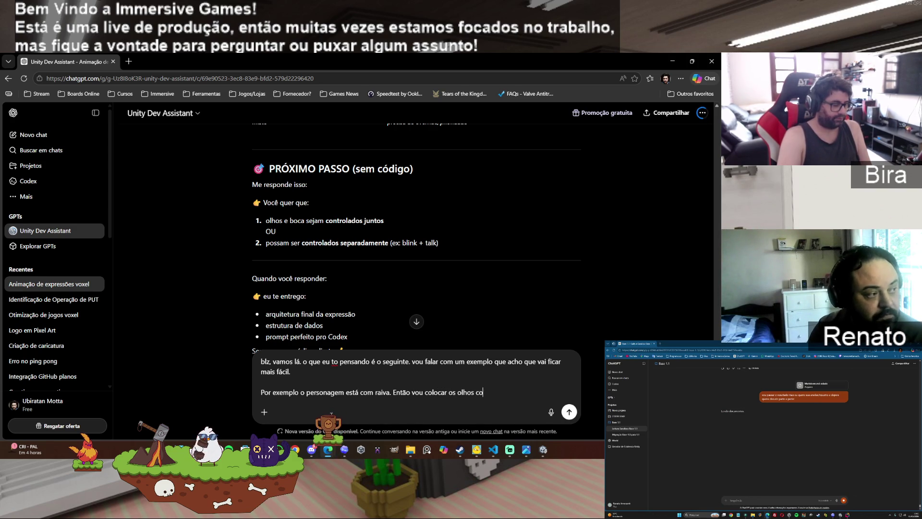
{"action": "type", "text": "m raiva ("}
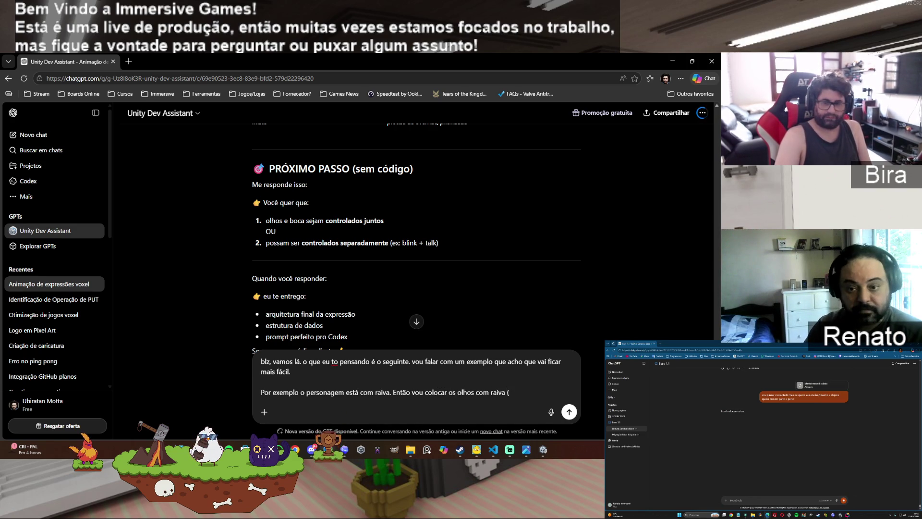
Step: Check the eye designs in Eyes_Expressions.png, then return to the chat draft
{"action": "key", "text": "alt+Tab"}
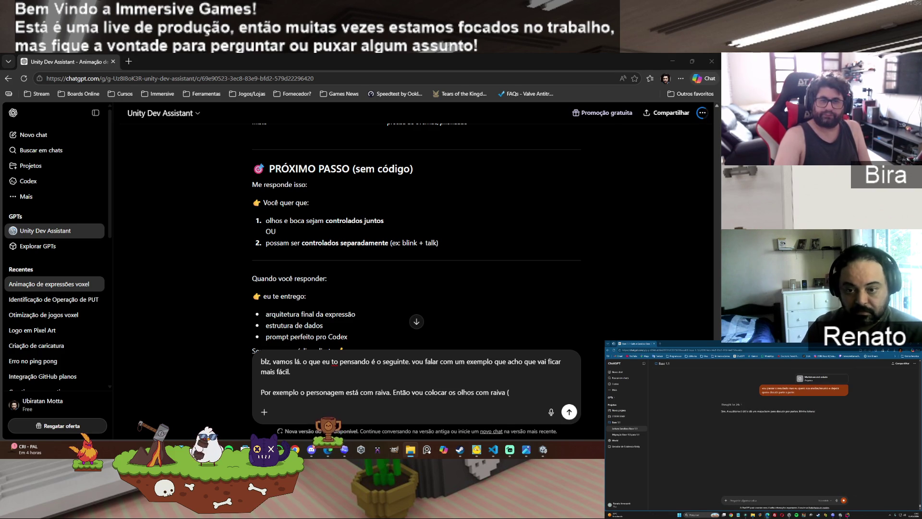
{"action": "key", "text": "Return"}
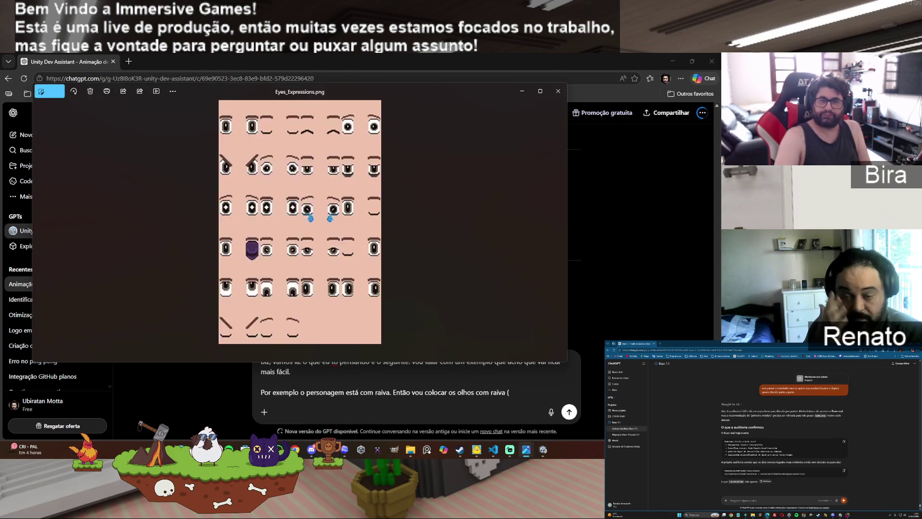
{"action": "key", "text": "Escape"}
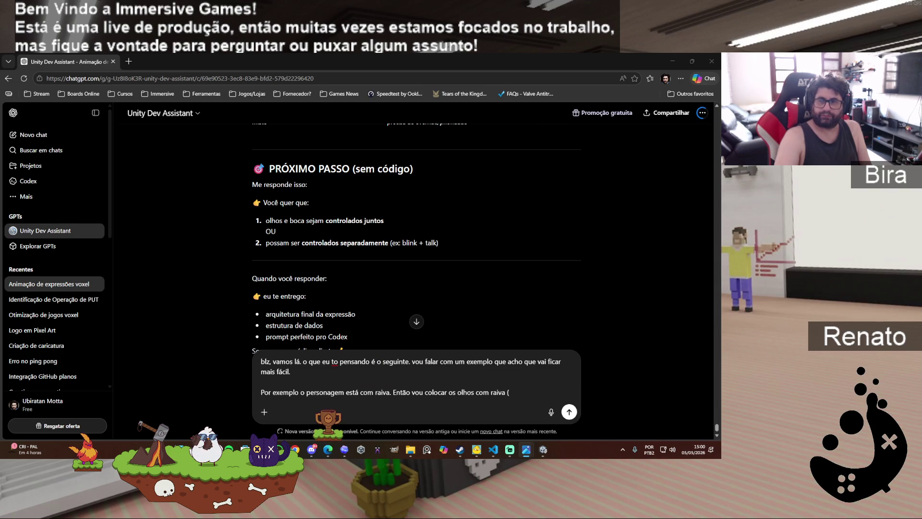
{"action": "left_click", "coordinate": [516, 395]}
{"action": "type", "text": "0,1"}
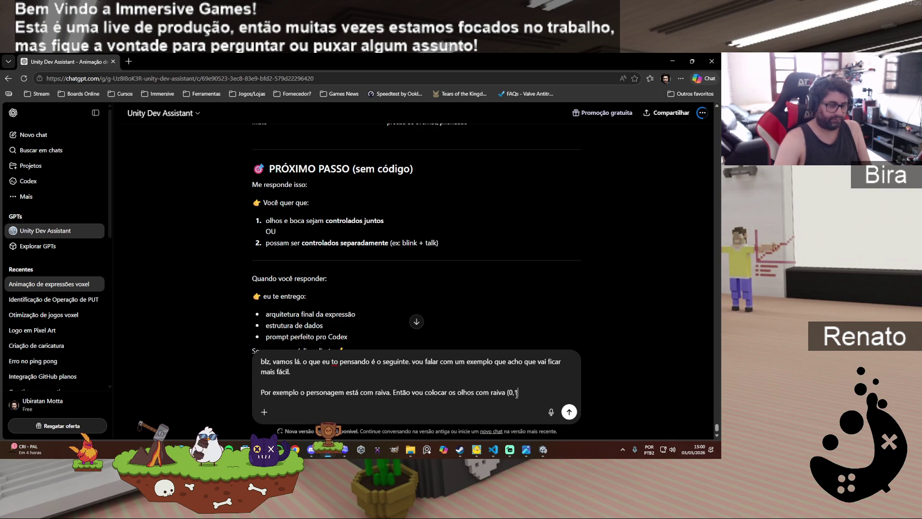
Step: Add the angry mouth to the draft and move the mouth expressions image aside
{"action": "type", "text": ") "}
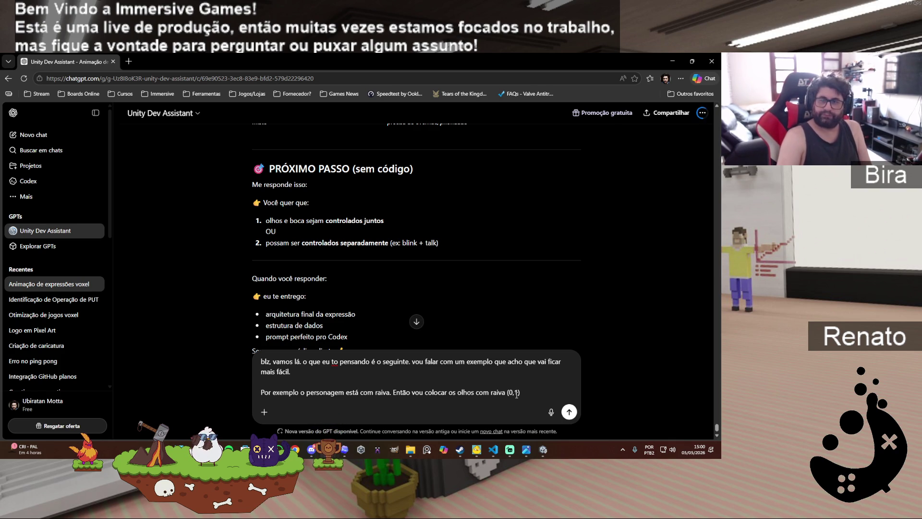
{"action": "type", "text": "e a bo"}
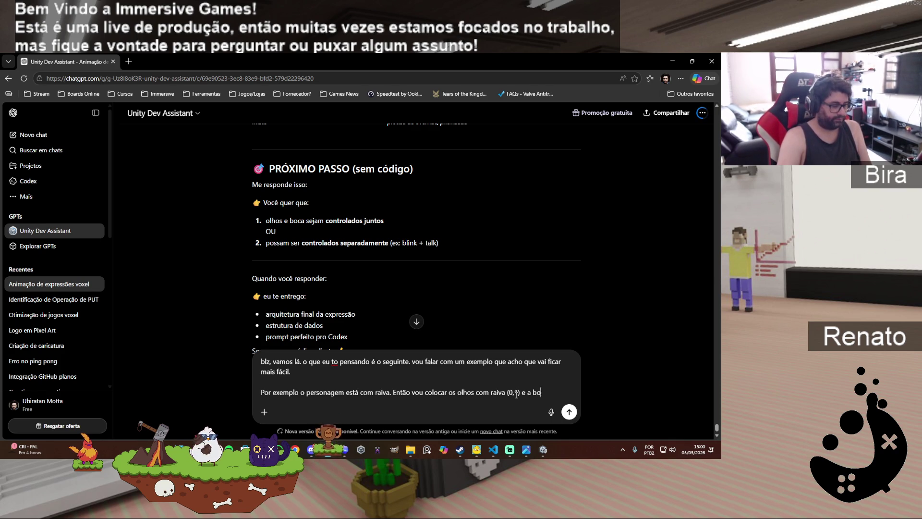
{"action": "type", "text": "ca de raiva ("}
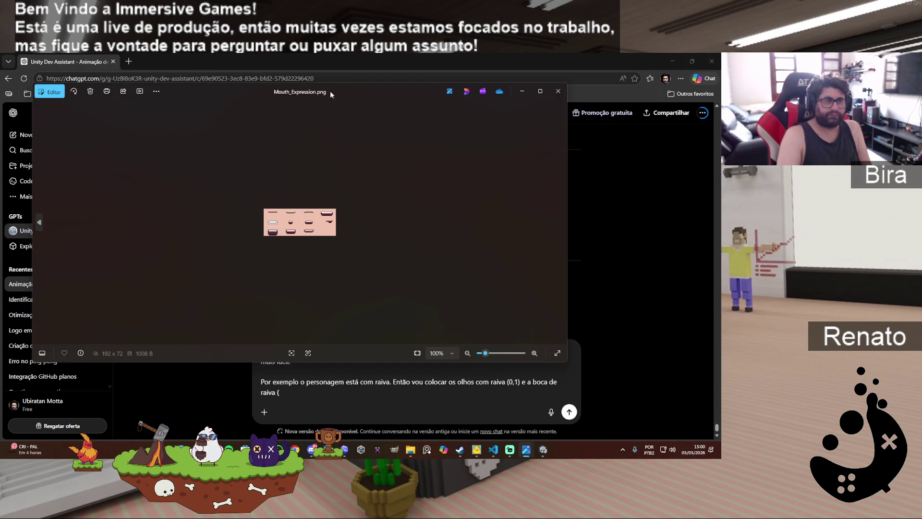
{"action": "mouse_move", "coordinate": [330, 90]}
{"action": "left_mouse_down"}
{"action": "mouse_move", "coordinate": [388, 103]}
{"action": "mouse_move", "coordinate": [718, 103]}
{"action": "left_mouse_up"}
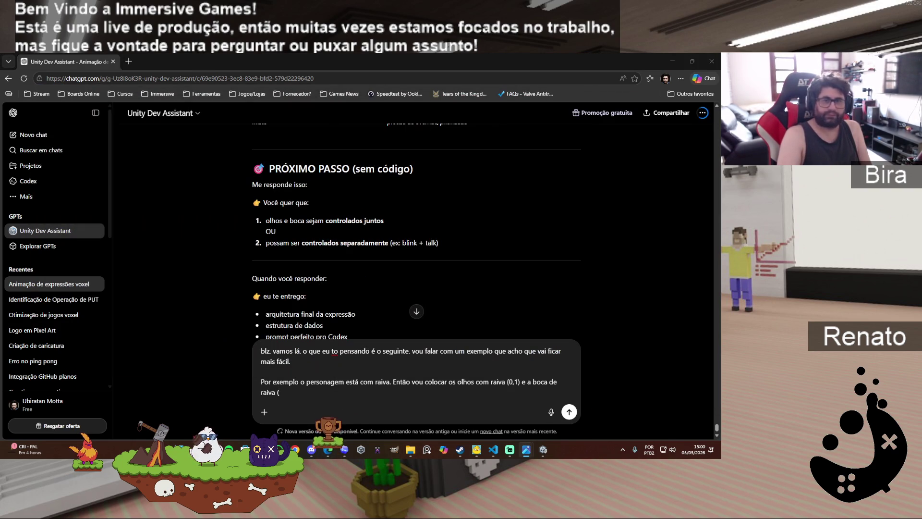
{"action": "left_click", "coordinate": [292, 390]}
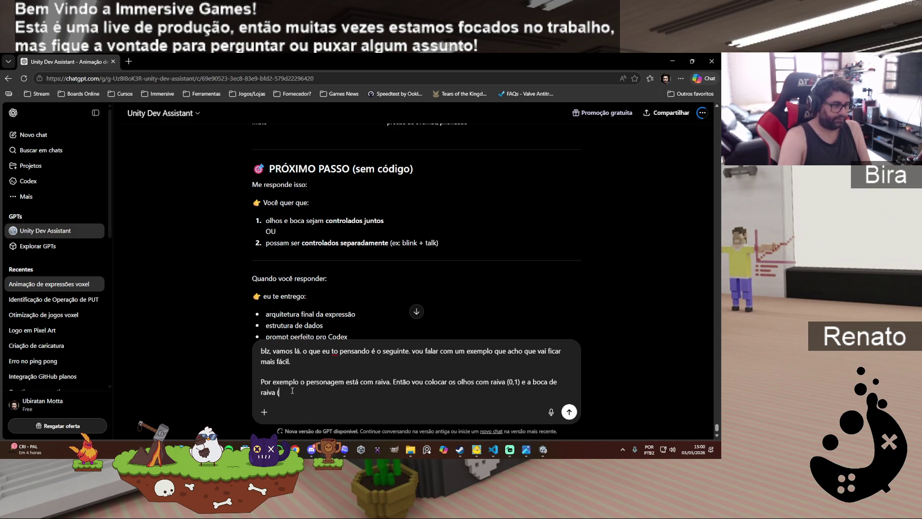
Step: Add the blinking case with a closed angry eye, and open Eyes_Expressions.png for reference
{"action": "type", "text": "0,1"}
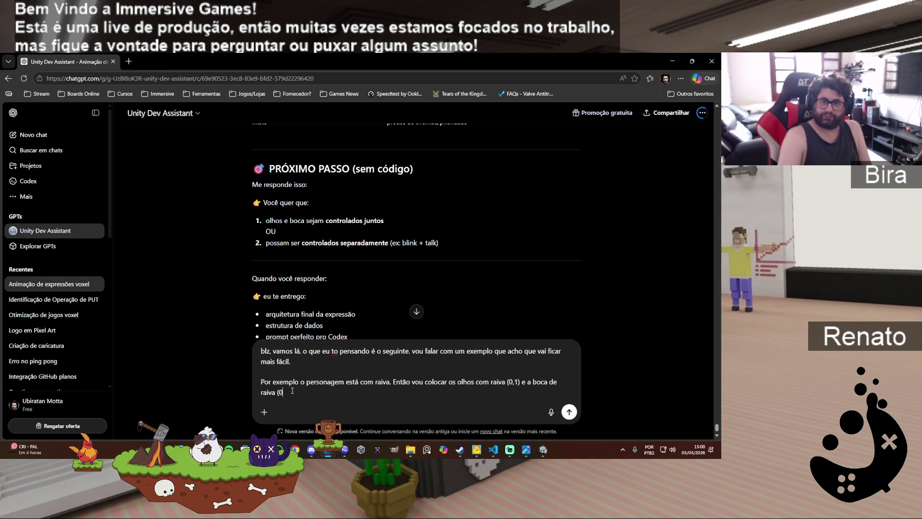
{"action": "type", "text": ")"}
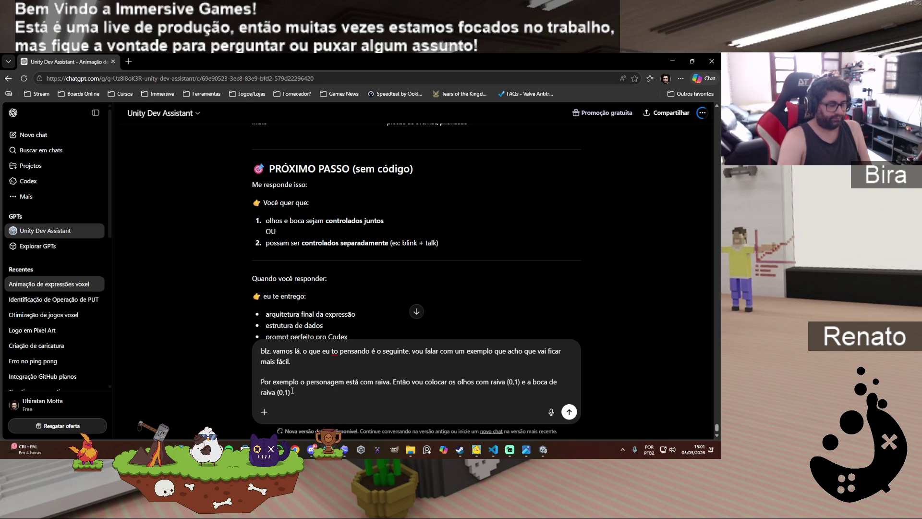
{"action": "type", "text": "."}
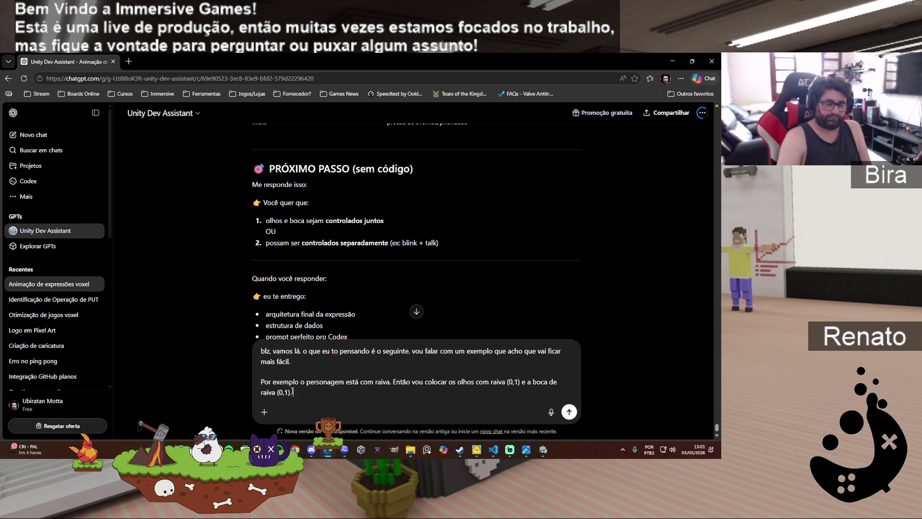
{"action": "type", "text": "Porem ele vai piscar "}
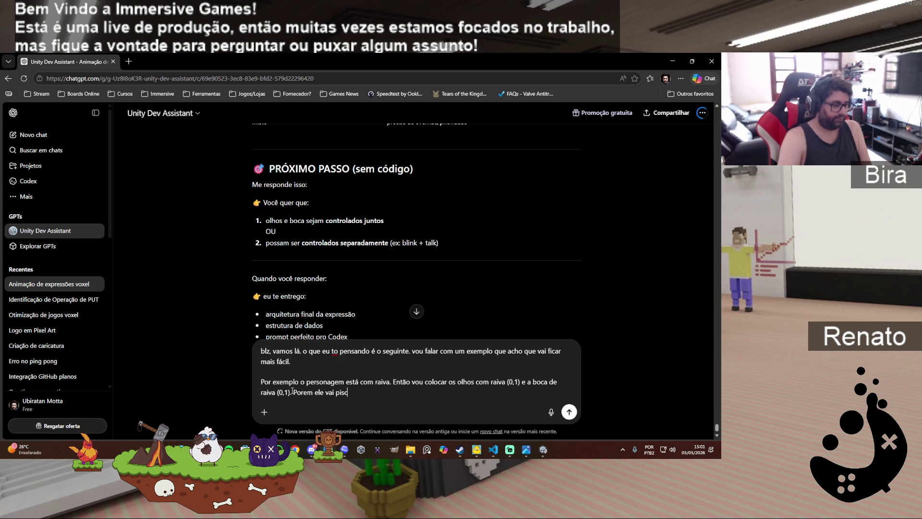
{"action": "type", "text": "os ol"}
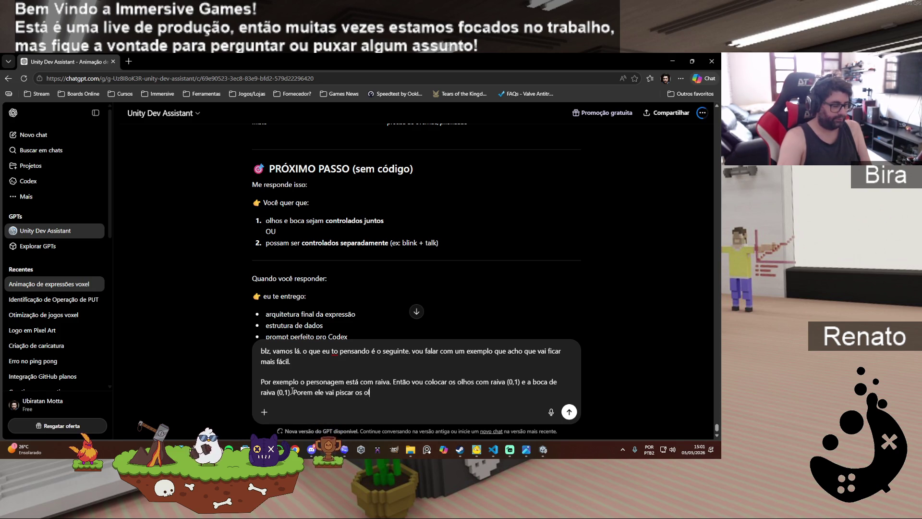
{"action": "type", "text": "hos em algum momento. e"}
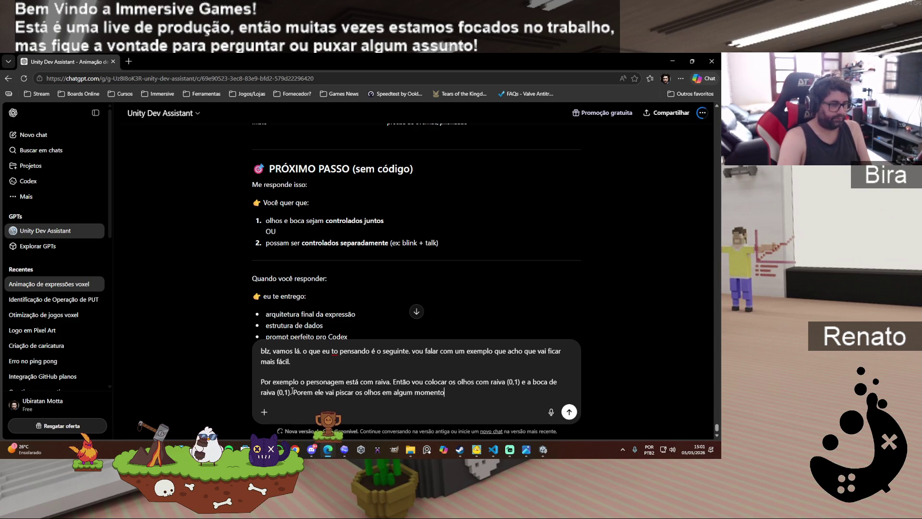
{"action": "type", "text": "nt"}
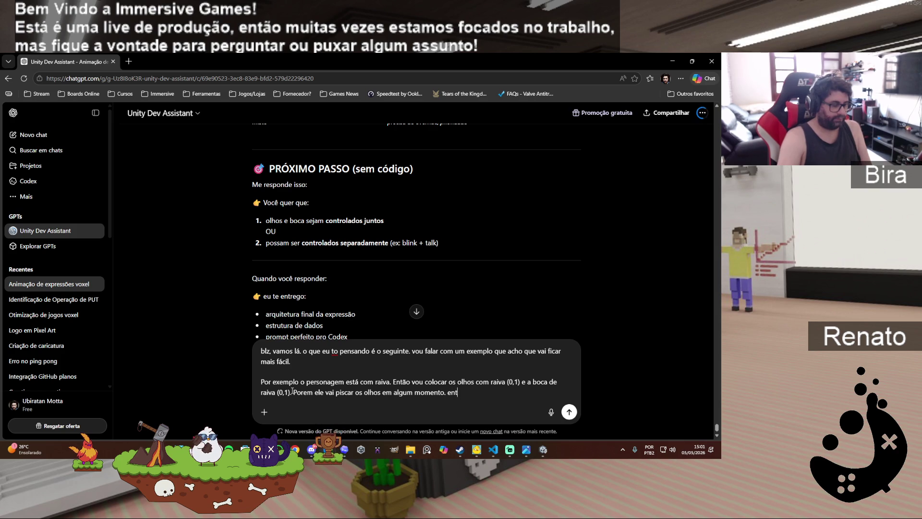
{"action": "type", "text": "ão ele precis"}
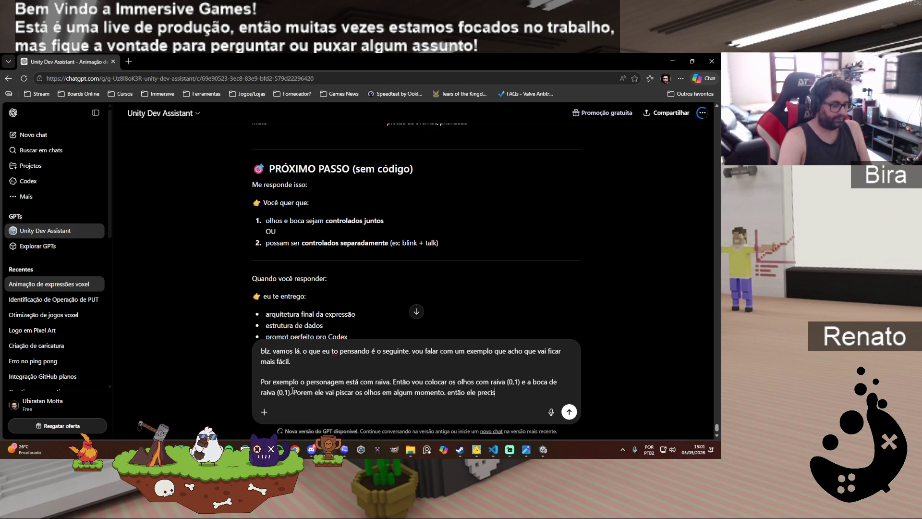
{"action": "key", "text": "BackSpace"}
{"action": "key", "text": "BackSpace"}
{"action": "key", "text": "BackSpace"}
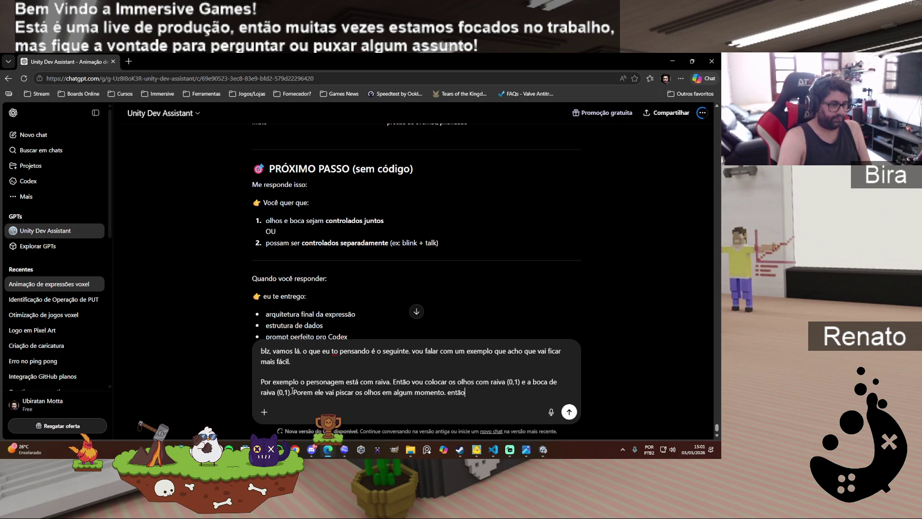
{"action": "type", "text": "eu posso"}
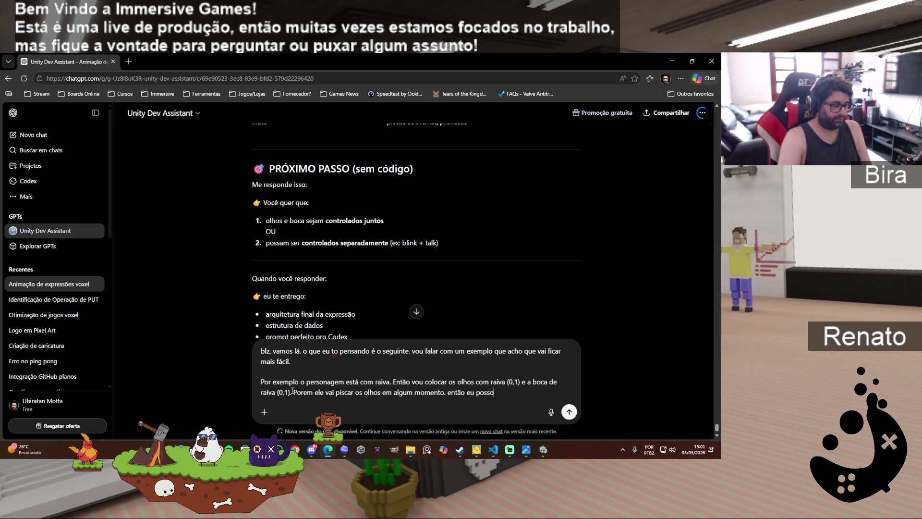
{"action": "type", "text": " querer colocar"}
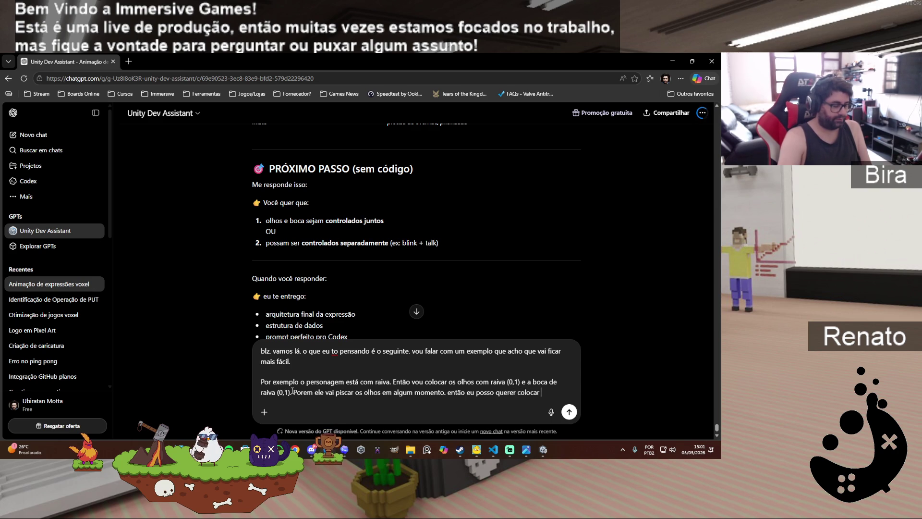
{"action": "type", "text": " uma anim"}
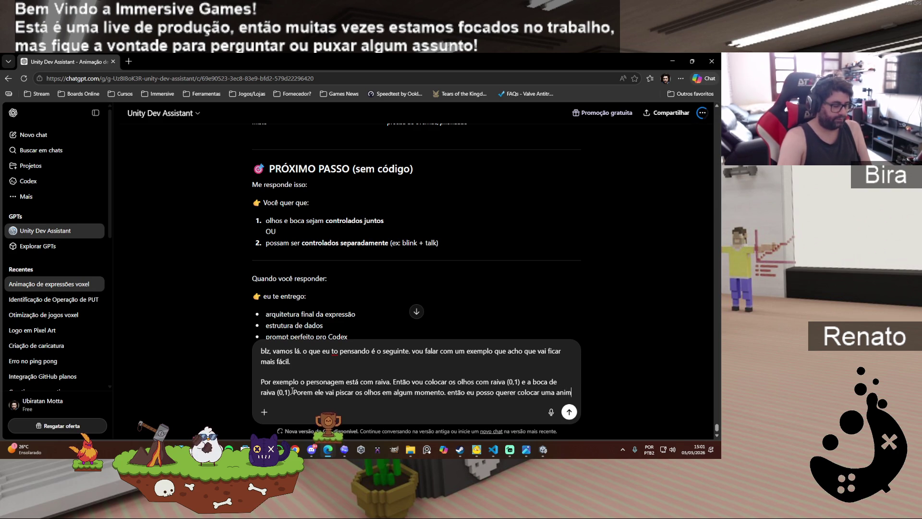
{"action": "type", "text": "ação dele pi"}
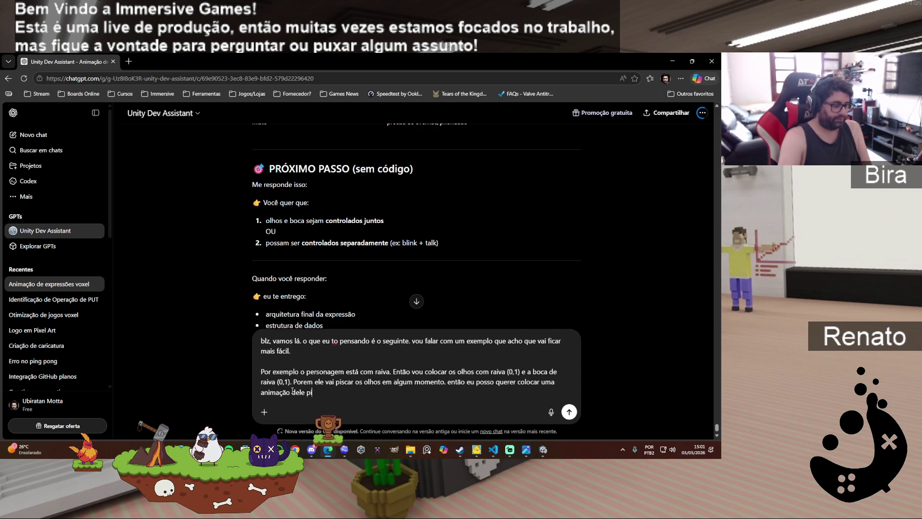
{"action": "type", "text": "scando. e no caso eu fiz"}
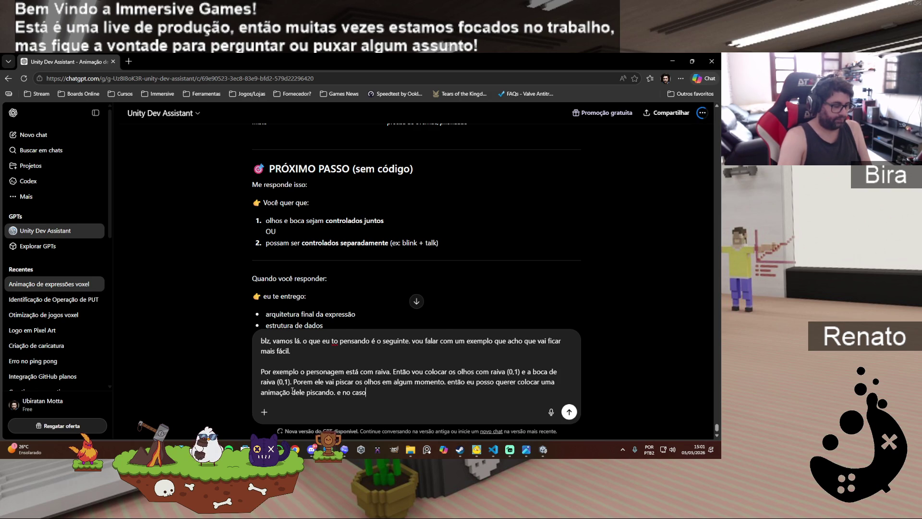
{"action": "type", "text": " u"}
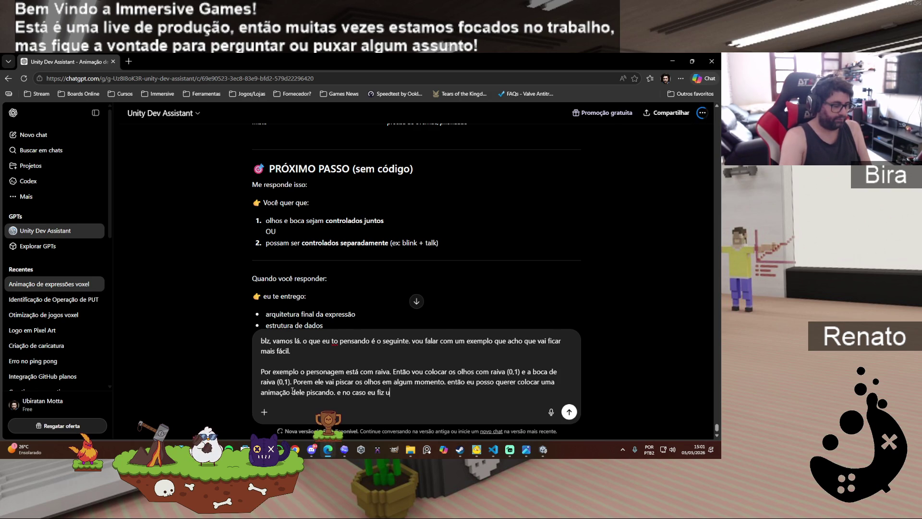
{"action": "type", "text": "m olho fechado com raiva"}
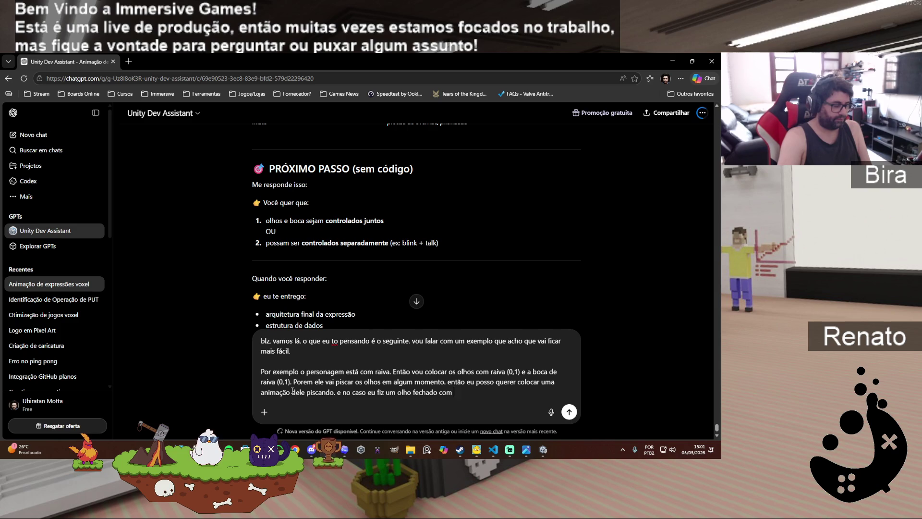
{"action": "type", "text": " para "}
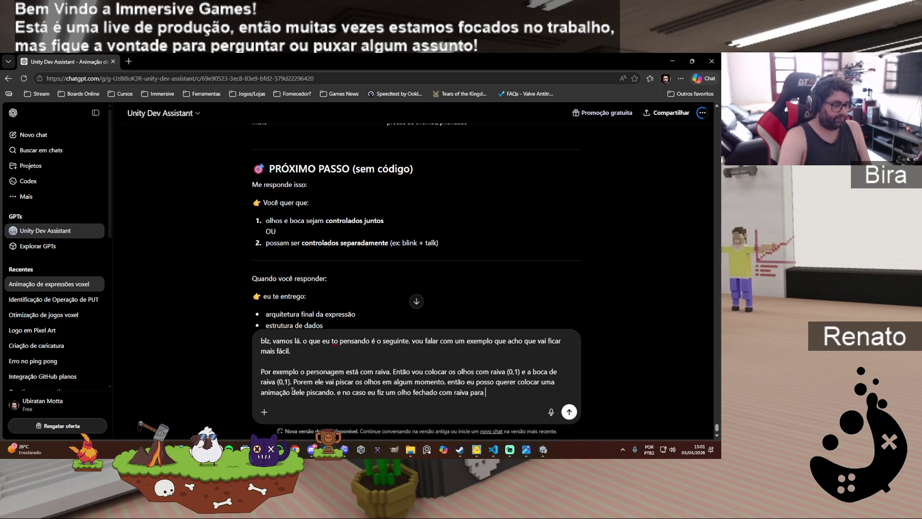
{"action": "type", "text": "essa situação"}
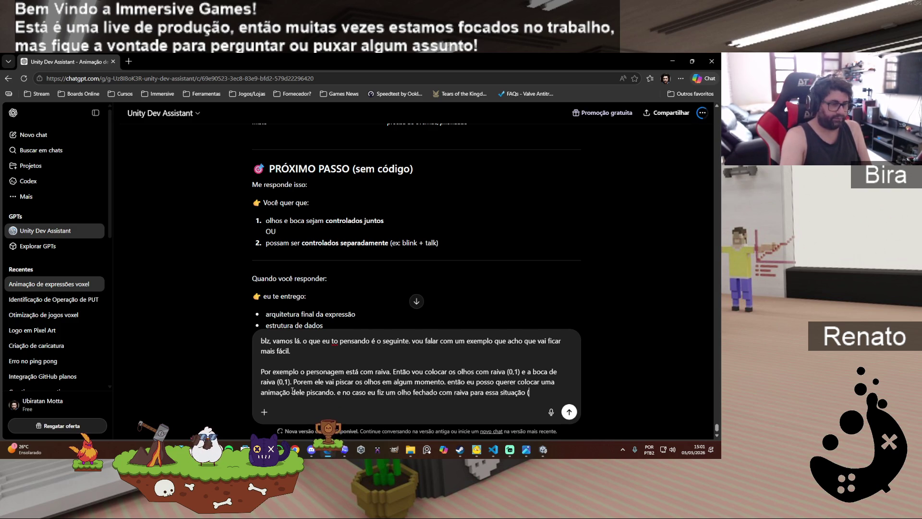
{"action": "type", "text": " ("}
{"action": "key", "text": "alt+Tab"}
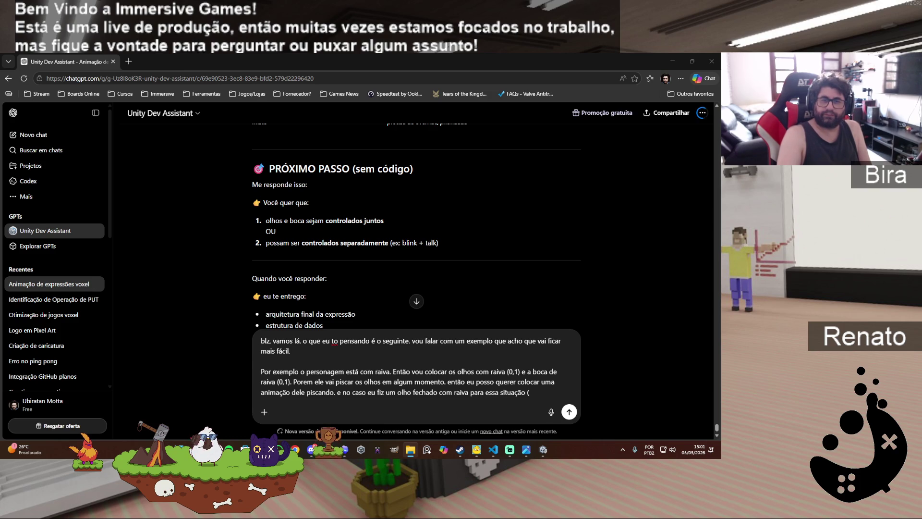
{"action": "key", "text": "Return"}
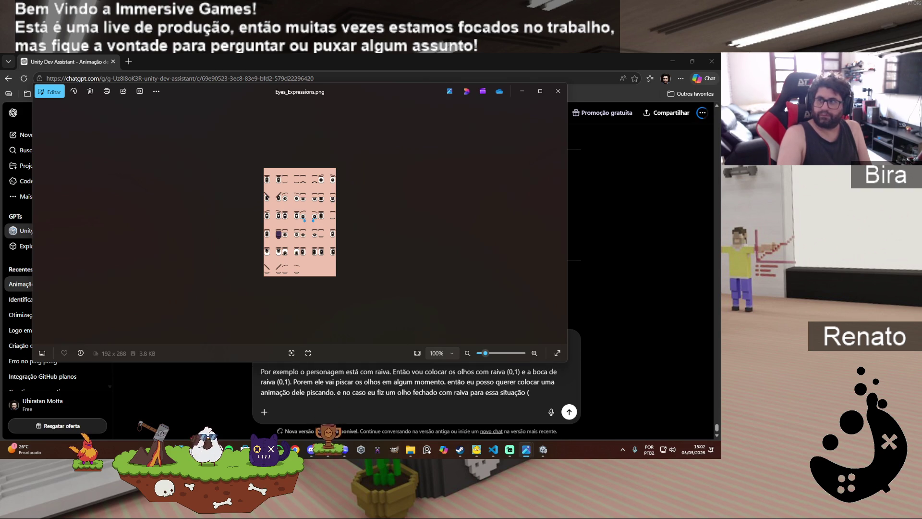
Step: Close the Eyes_Expressions.png viewer to get back to the angry-blink draft
{"action": "key", "text": "alt+Tab"}
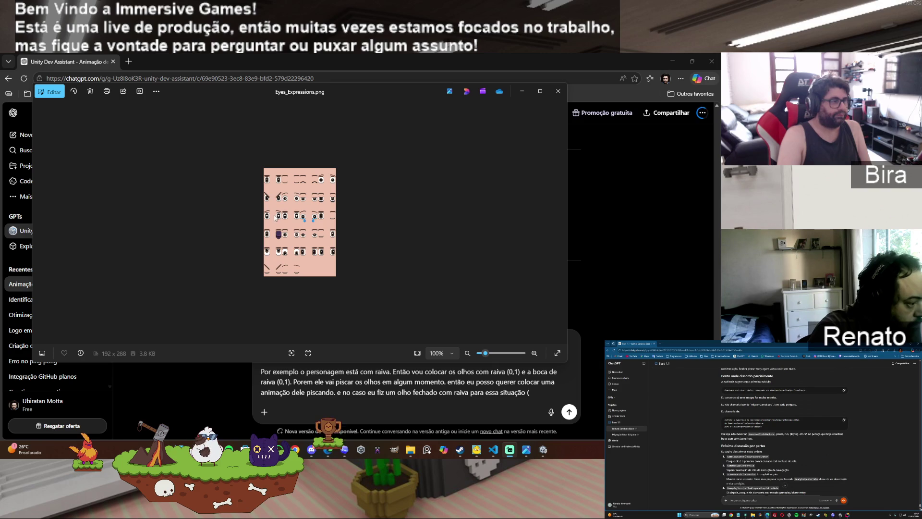
{"action": "left_click", "coordinate": [558, 91]}
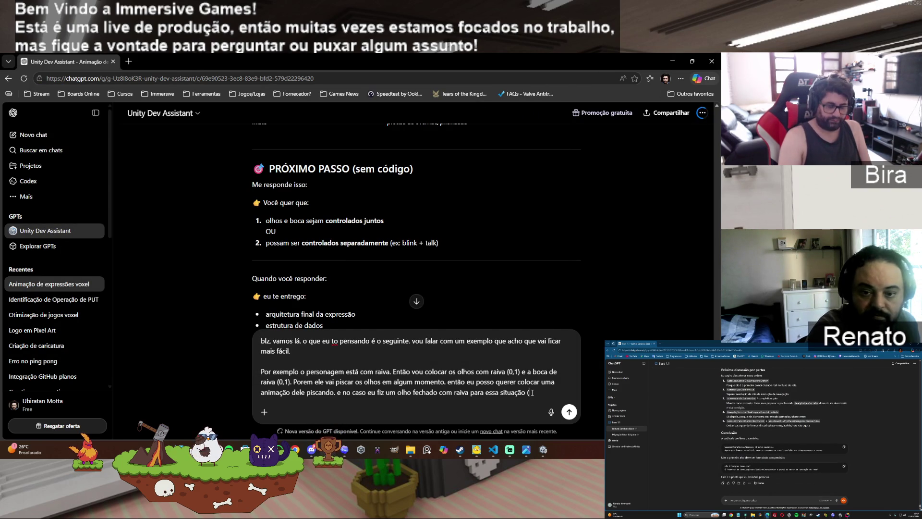
Step: Finish the emotion-state message with optional blink (0,6), fix 'organizar', and send it
{"action": "type", "text": "0,6"}
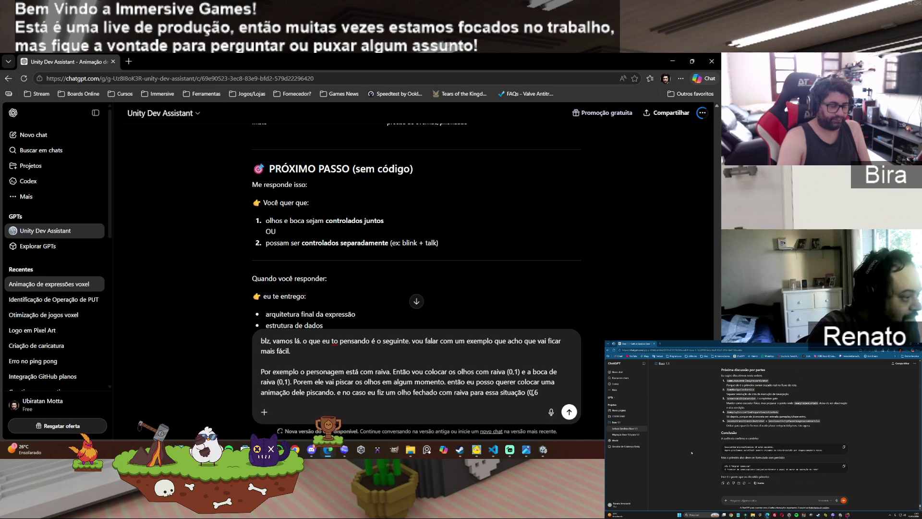
{"action": "type", "text": ")"}
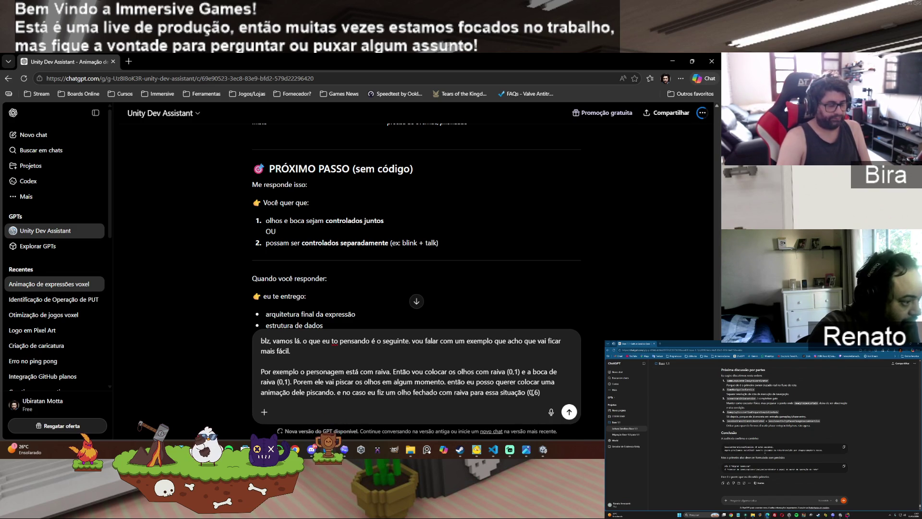
{"action": "type", "text": ". Então"}
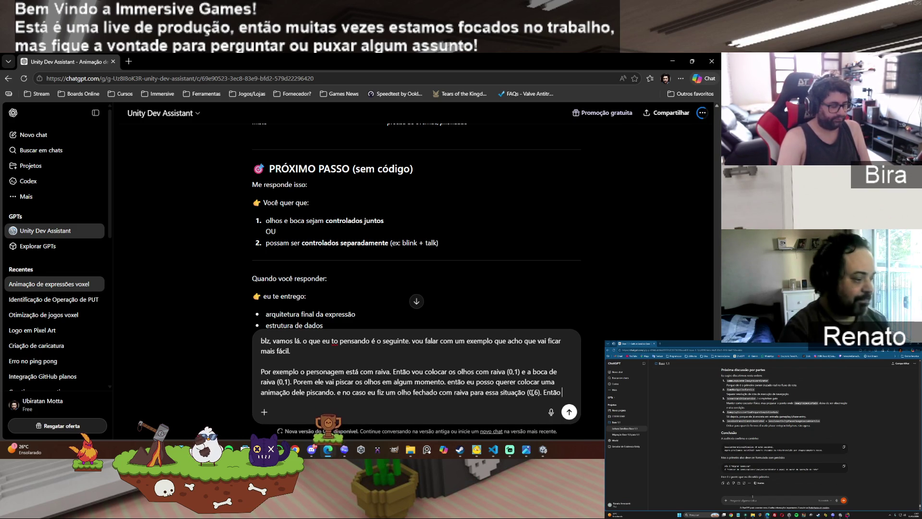
{"action": "type", "text": " pensando, a"}
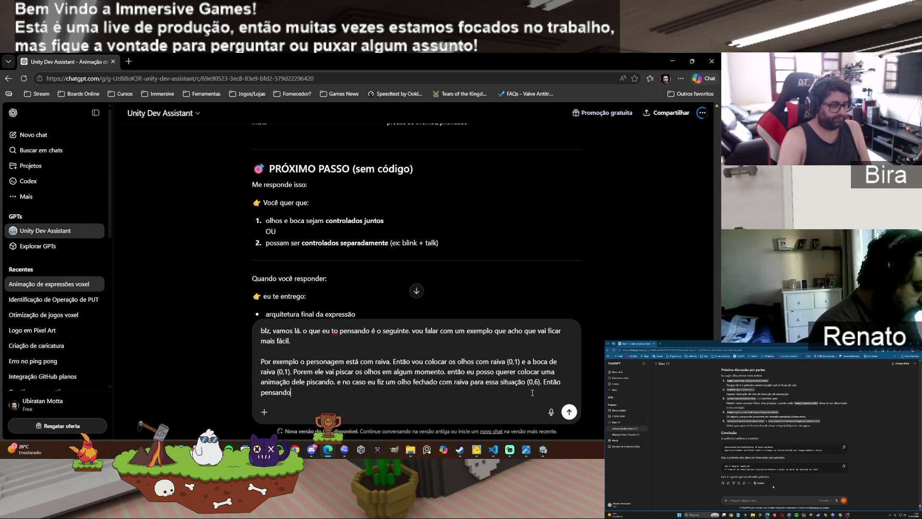
{"action": "type", "text": "cho "}
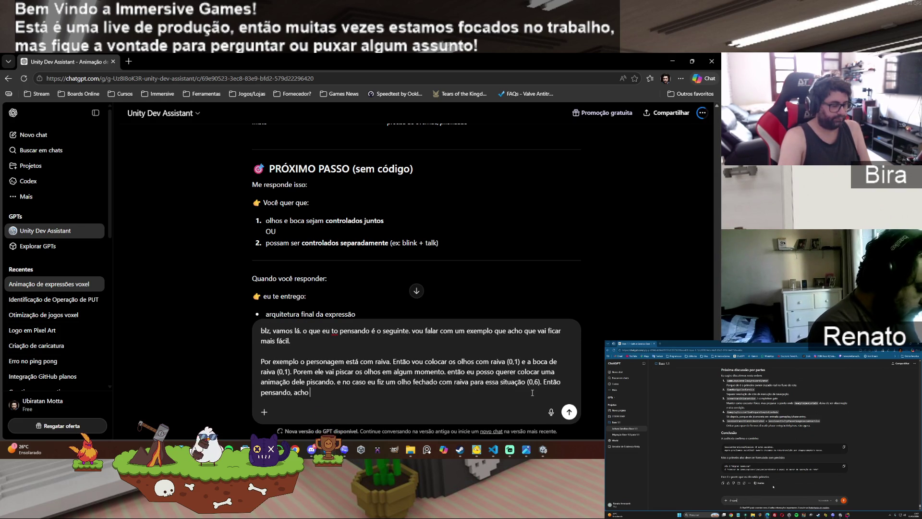
{"action": "type", "text": "que temos um"}
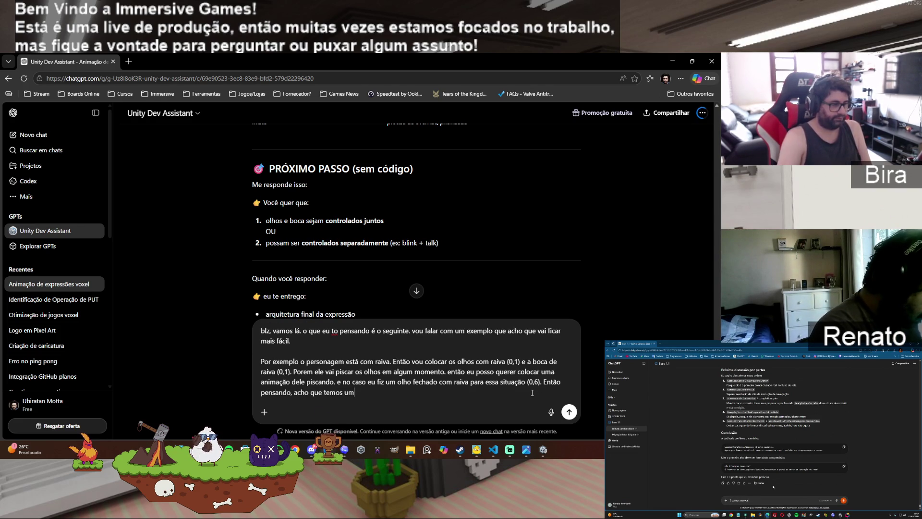
{"action": "type", "text": " estado"}
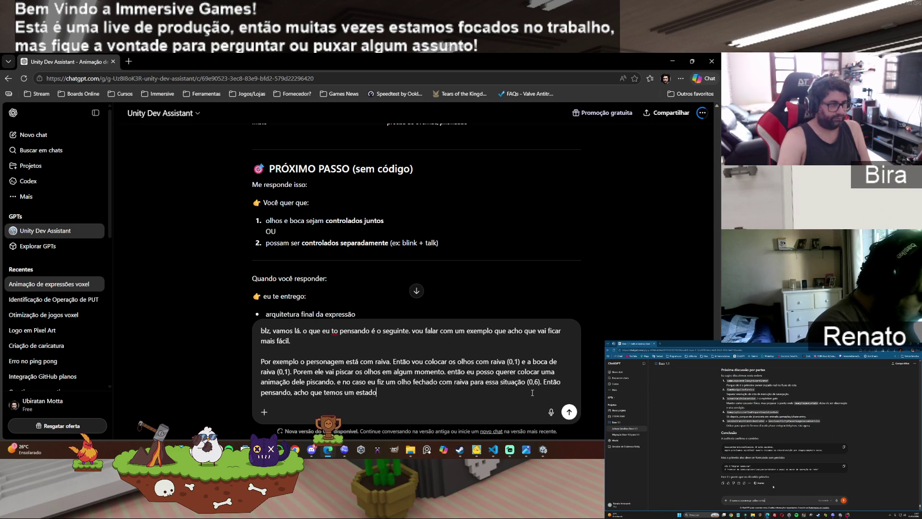
{"action": "type", "text": " de"}
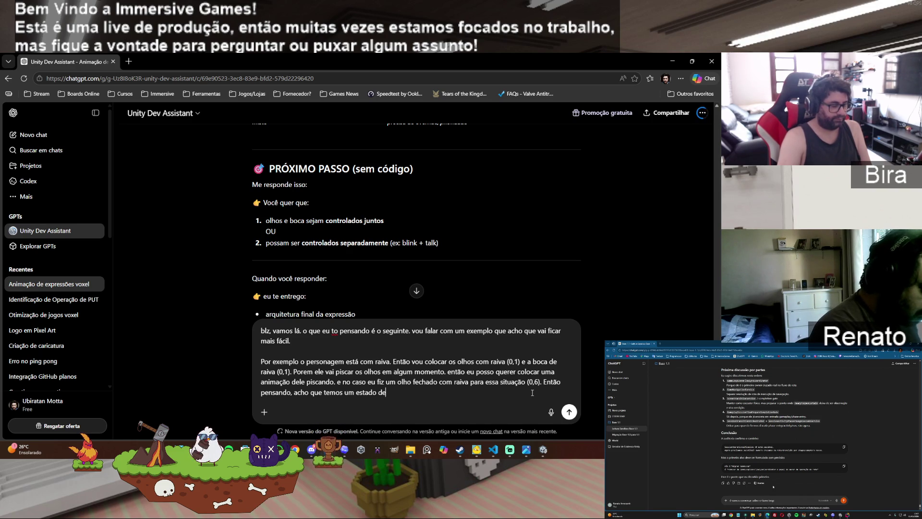
{"action": "type", "text": " emoção"}
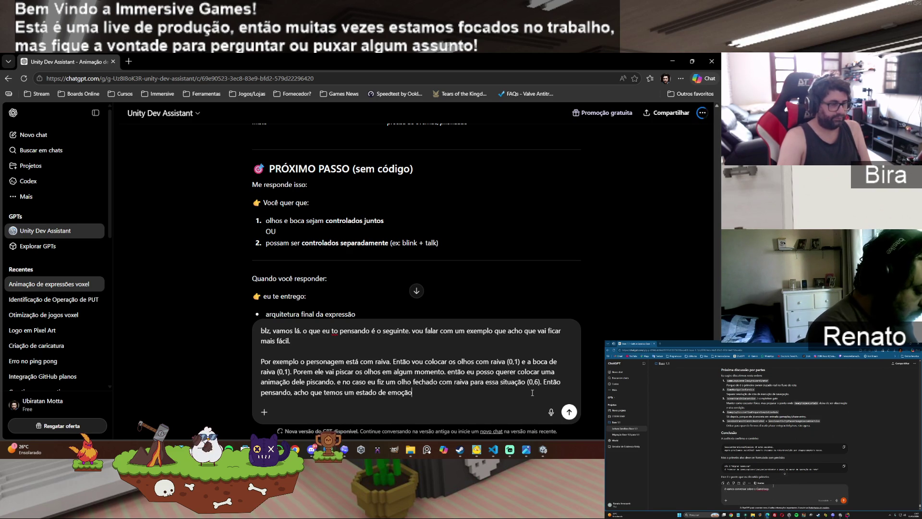
{"action": "type", "text": ", e dentro desse est"}
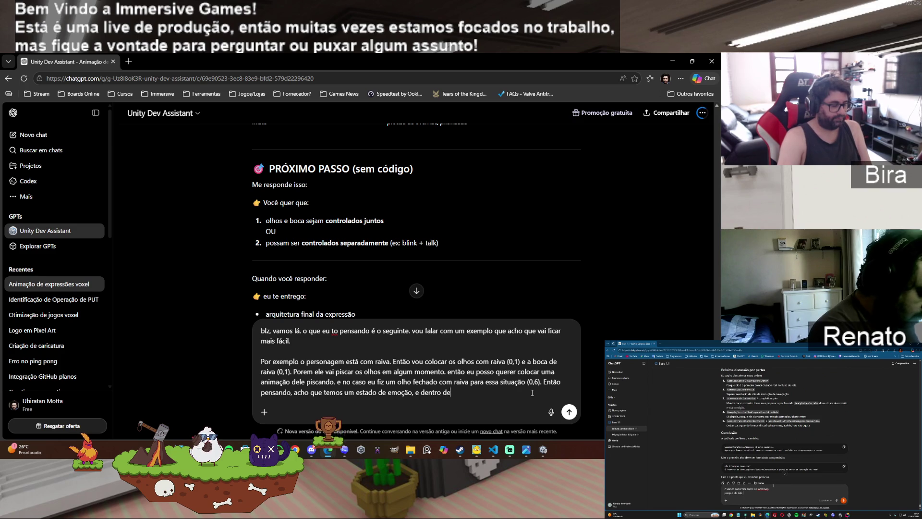
{"action": "type", "text": "ado"}
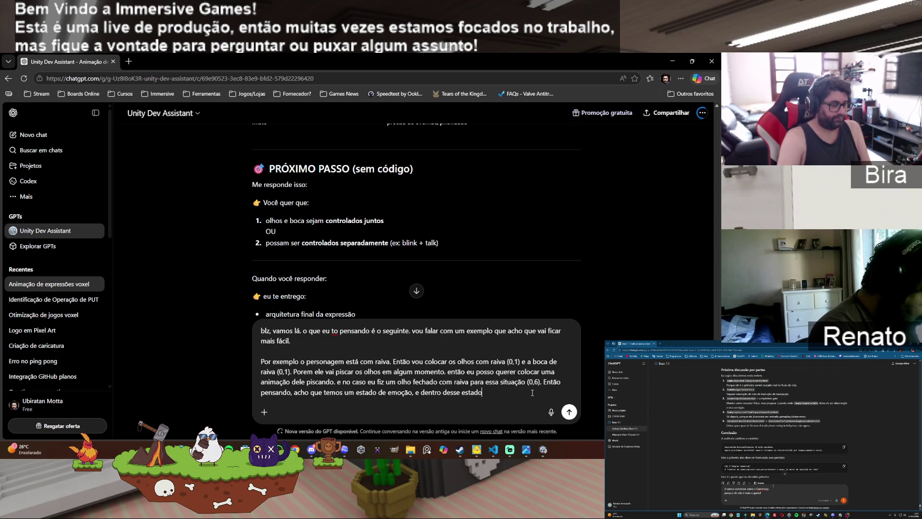
{"action": "type", "text": " podemos ou n"}
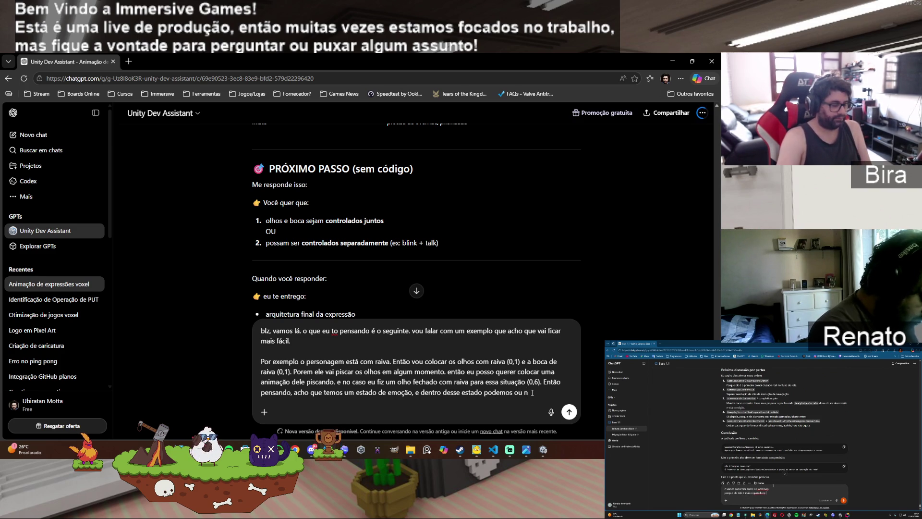
{"action": "type", "text": "ão ter animações."}
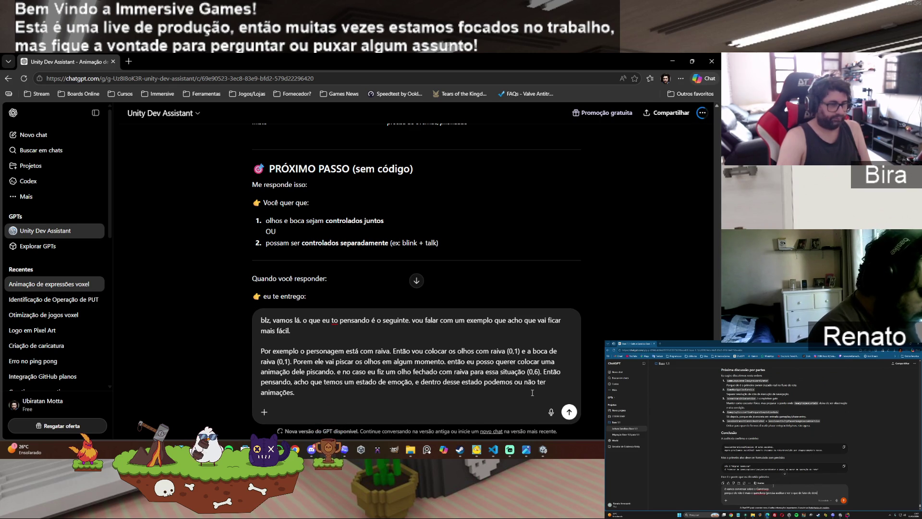
{"action": "type", "text": "faz se"}
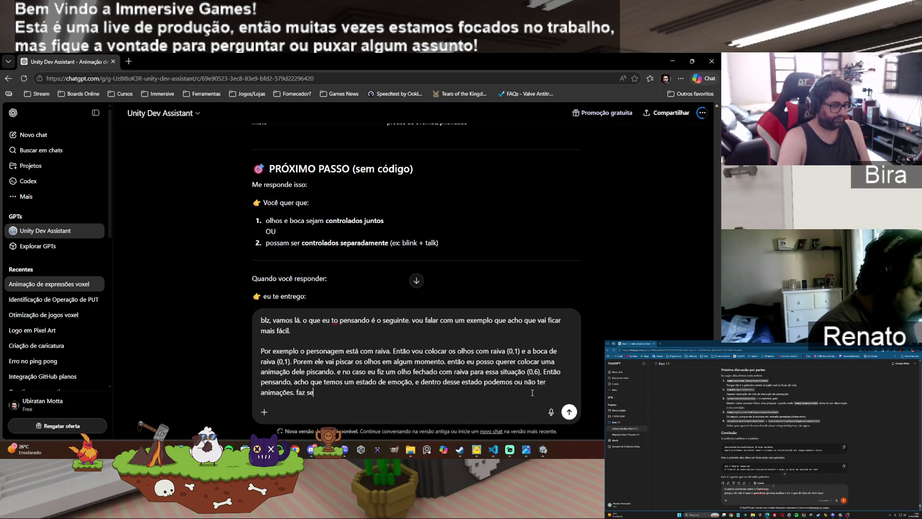
{"action": "type", "text": "ntido pra vc?"}
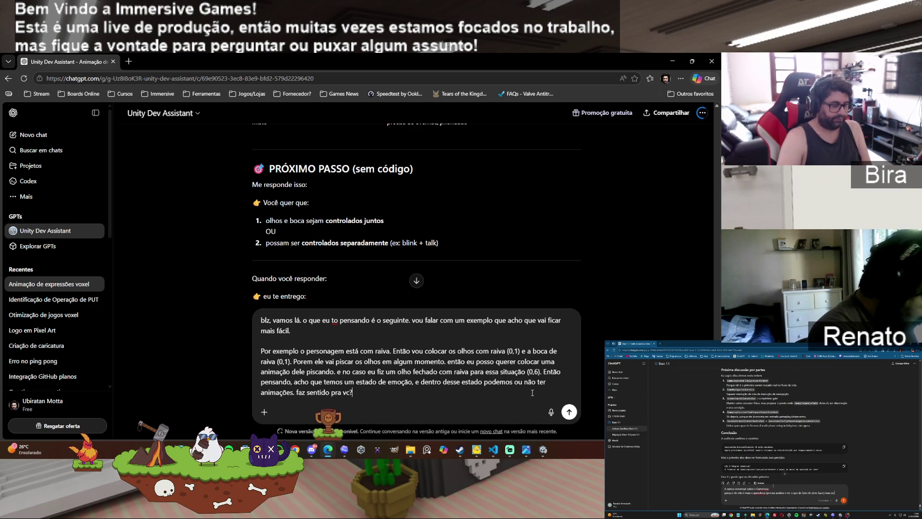
{"action": "type", "text": " pra mim faz. "}
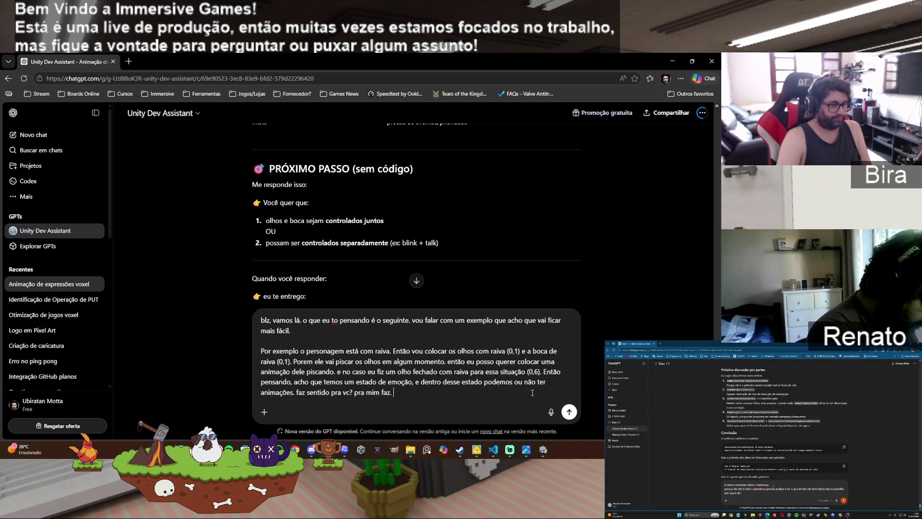
{"action": "type", "text": "ou "}
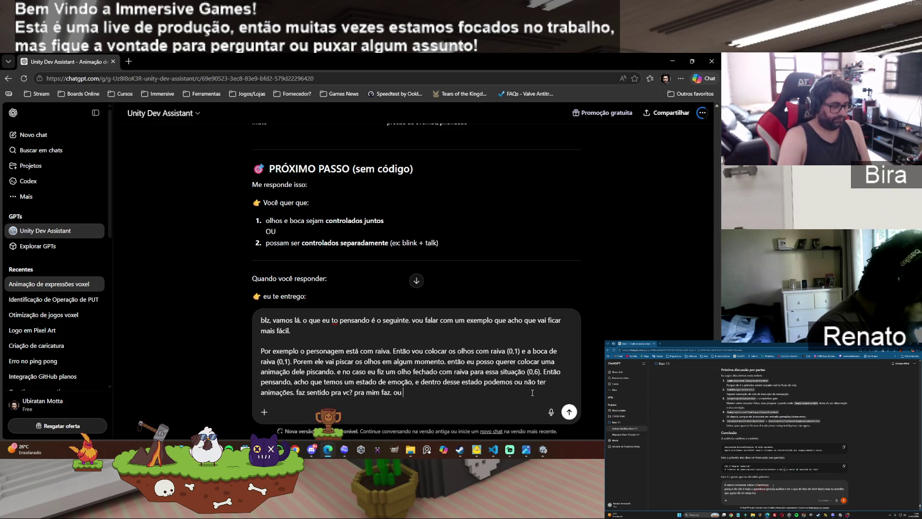
{"action": "type", "text": "vc ach"}
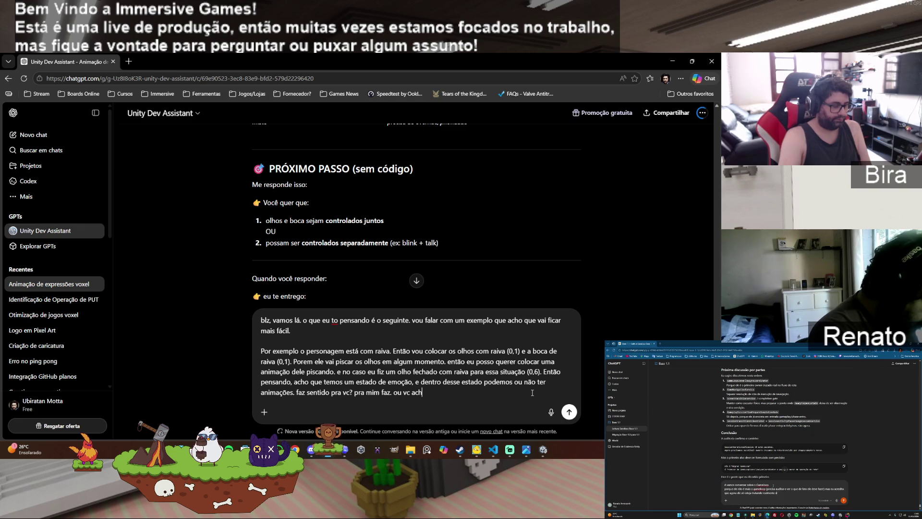
{"action": "type", "text": "a que tem "}
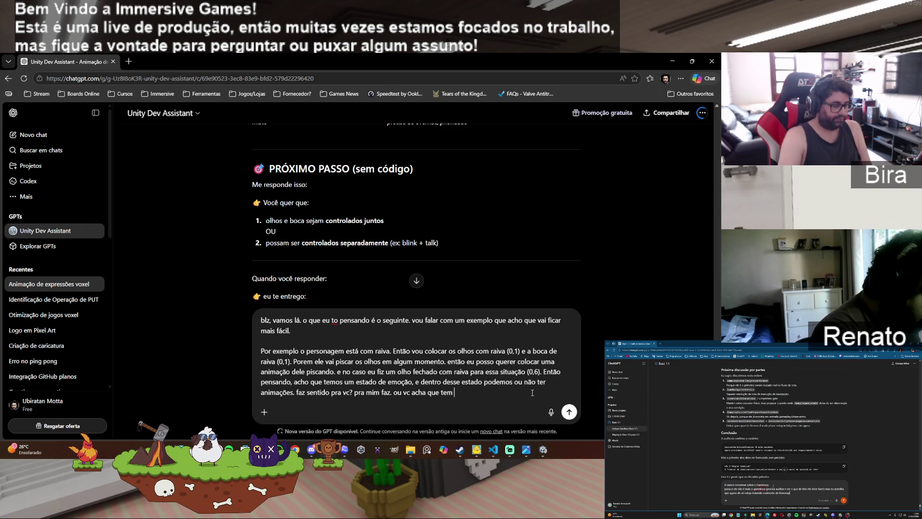
{"action": "type", "text": "outra forma "}
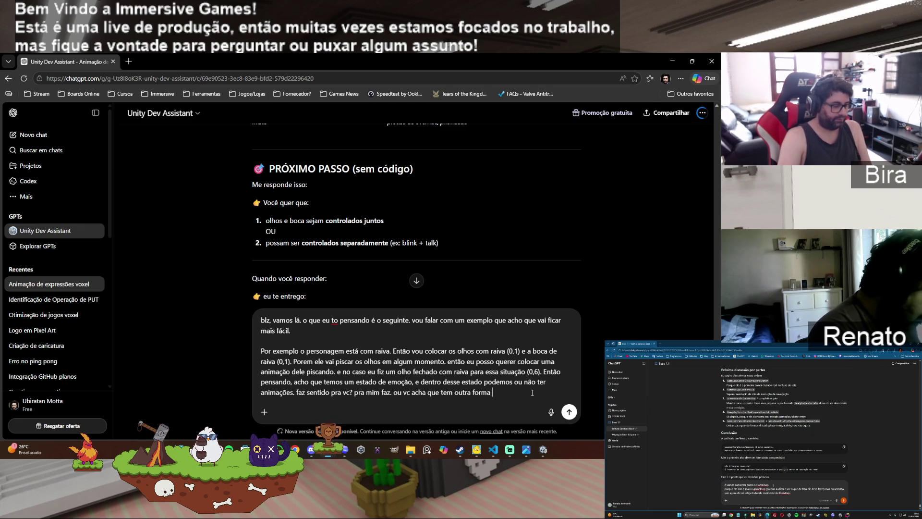
{"action": "type", "text": "melhor de or"}
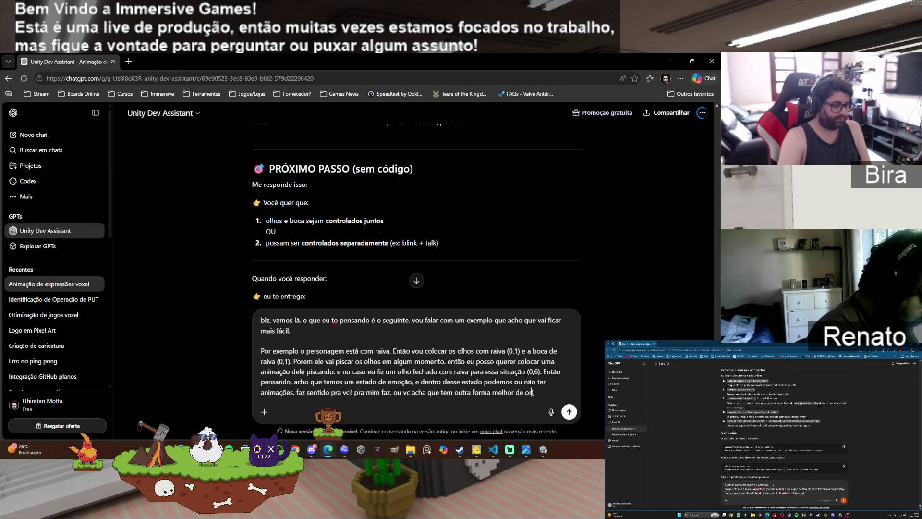
{"action": "type", "text": "ganizsar isso"}
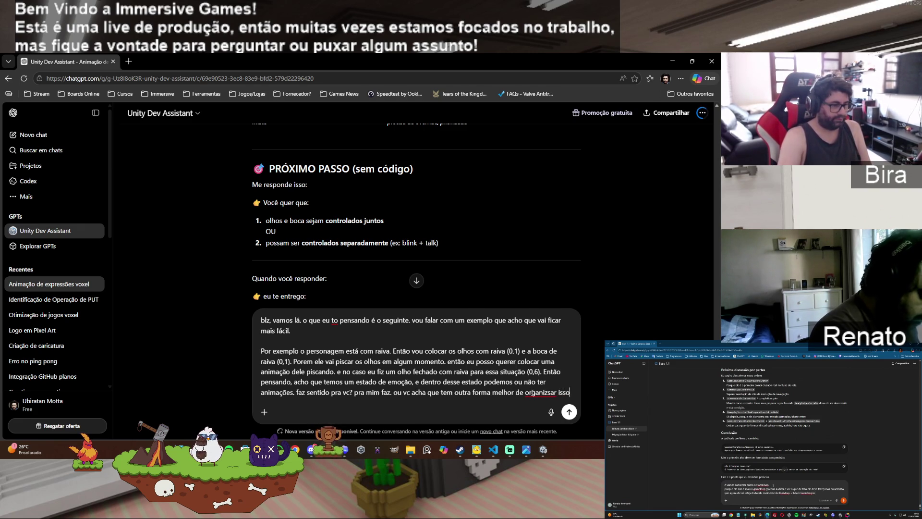
{"action": "type", "text": "?"}
{"action": "key", "text": "ctrl+Right"}
{"action": "key", "text": "ctrl+Right"}
{"action": "key", "text": "ctrl+Right"}
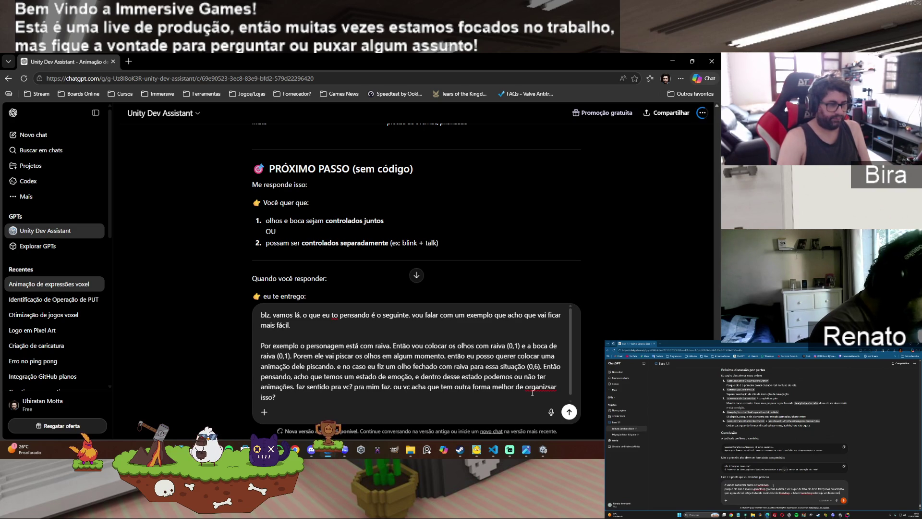
{"action": "key", "text": "Delete"}
{"action": "key", "text": "Return"}
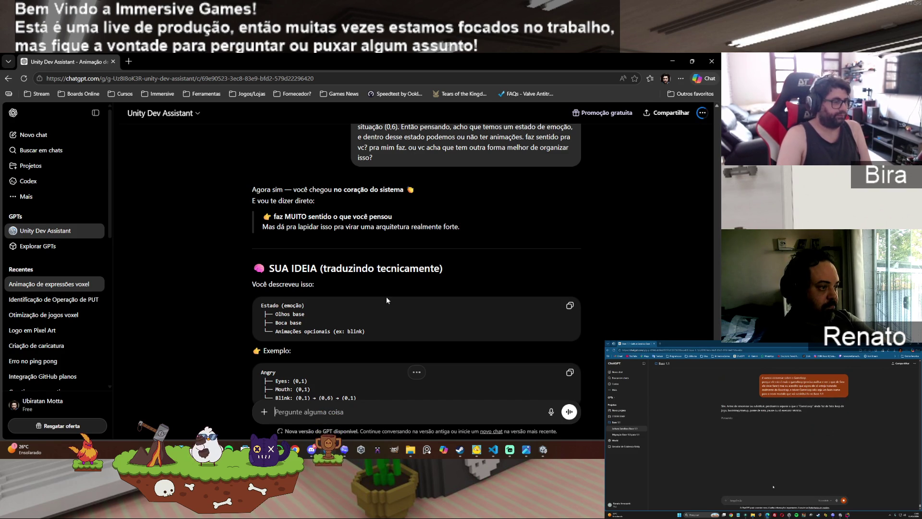
{"action": "scroll", "coordinate": [448, 293], "scroll_direction": "down", "scroll_amount": 1}
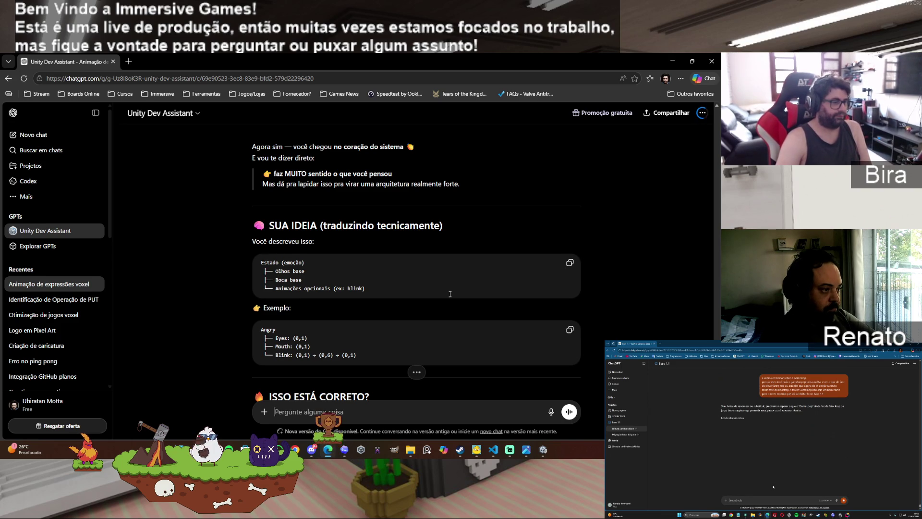
{"action": "scroll", "coordinate": [444, 280], "scroll_direction": "down", "scroll_amount": 1}
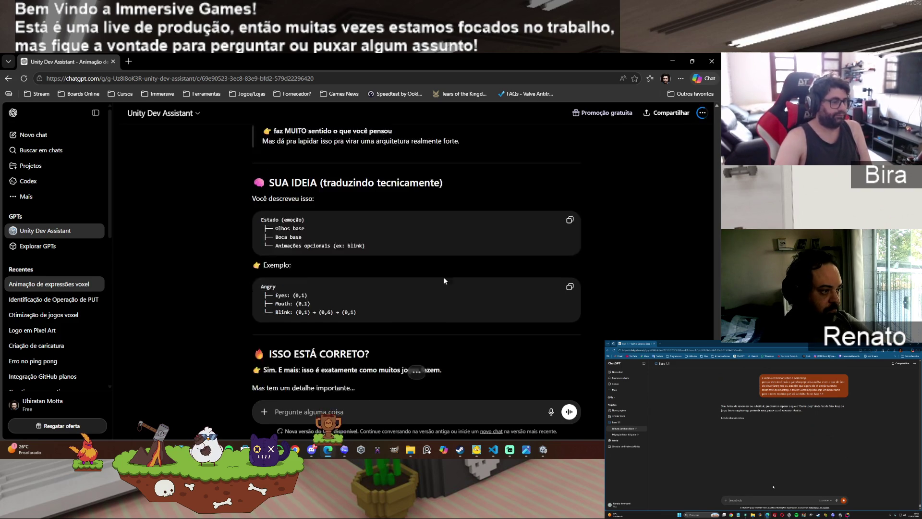
{"action": "scroll", "coordinate": [443, 280], "scroll_direction": "down", "scroll_amount": 1}
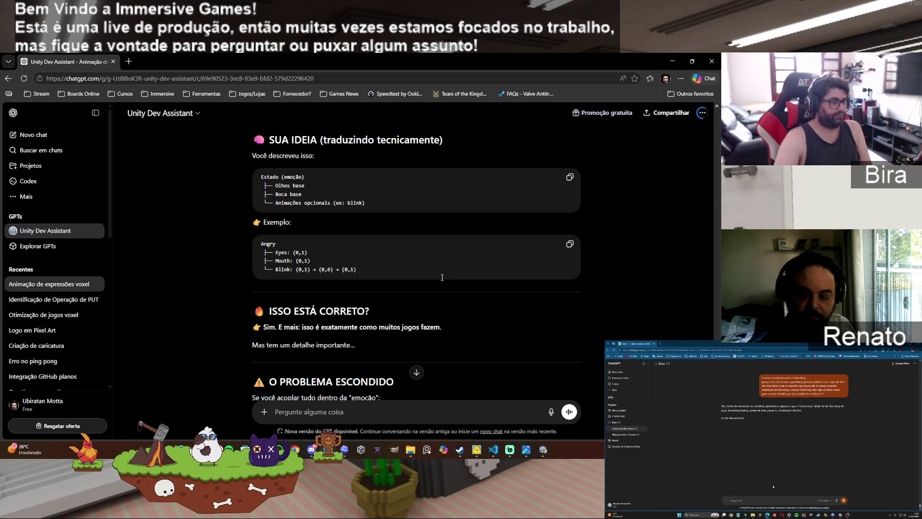
{"action": "scroll", "coordinate": [442, 277], "scroll_direction": "down", "scroll_amount": 1}
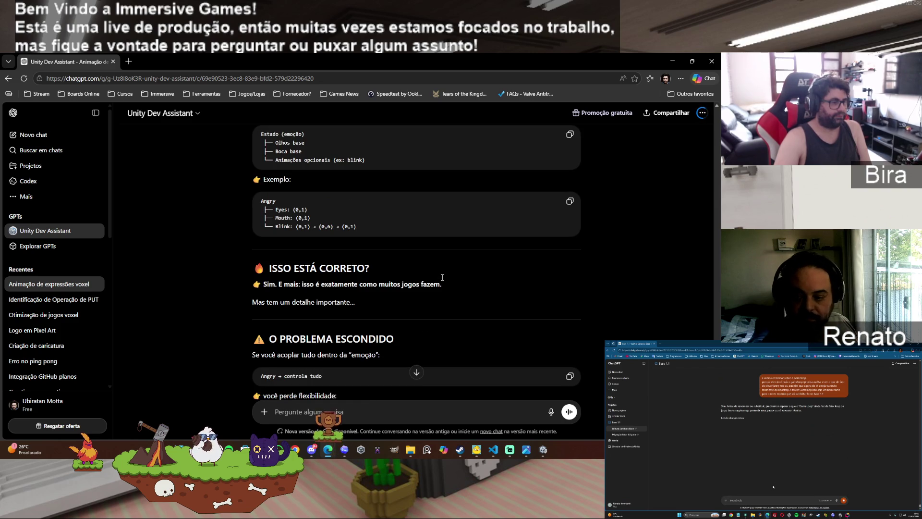
{"action": "scroll", "coordinate": [442, 277], "scroll_direction": "down", "scroll_amount": 1}
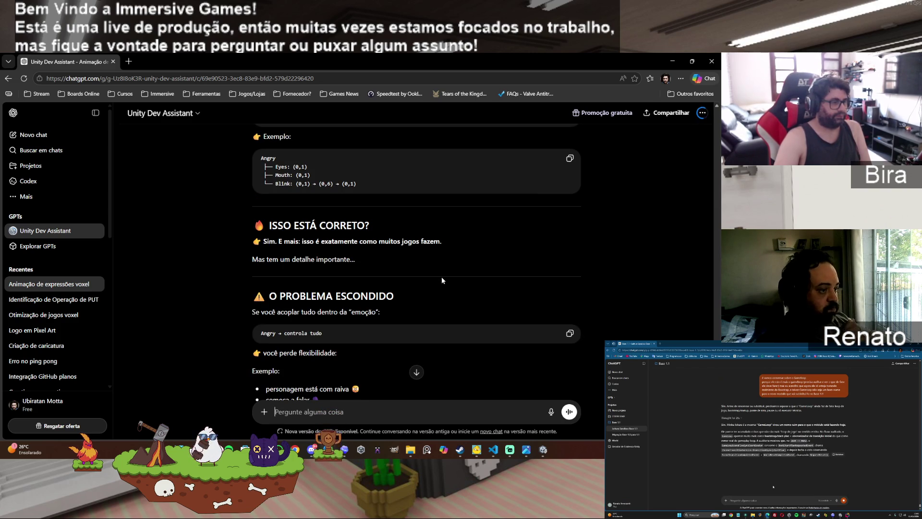
{"action": "scroll", "coordinate": [442, 277], "scroll_direction": "down", "scroll_amount": 1}
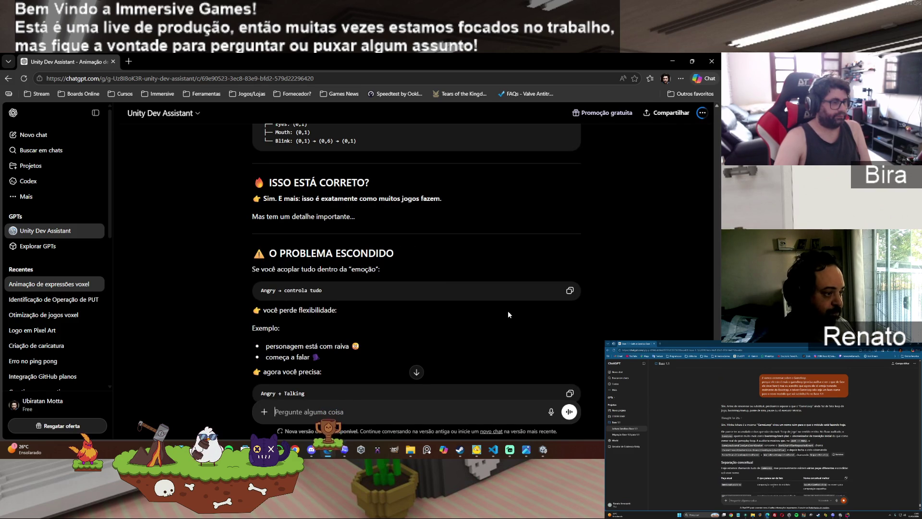
{"action": "scroll", "coordinate": [508, 311], "scroll_direction": "down", "scroll_amount": 1}
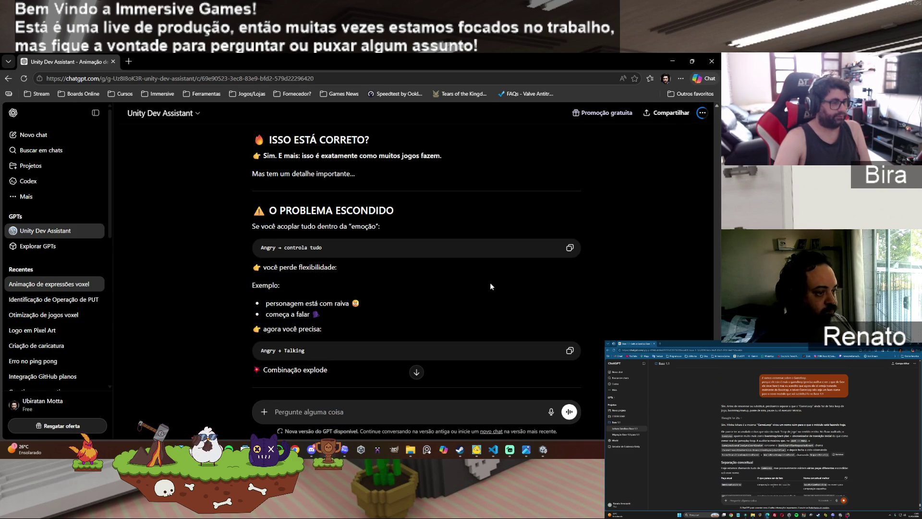
{"action": "scroll", "coordinate": [490, 282], "scroll_direction": "down", "scroll_amount": 1}
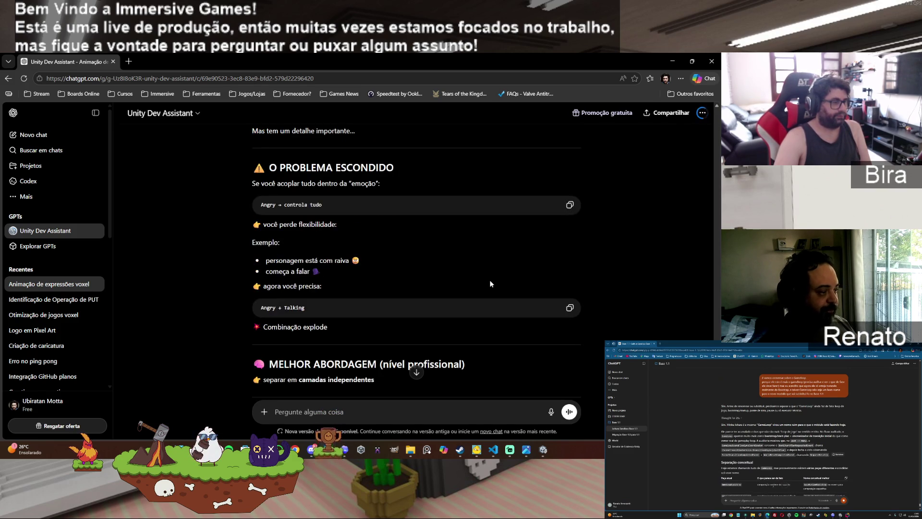
{"action": "scroll", "coordinate": [490, 284], "scroll_direction": "down", "scroll_amount": 2}
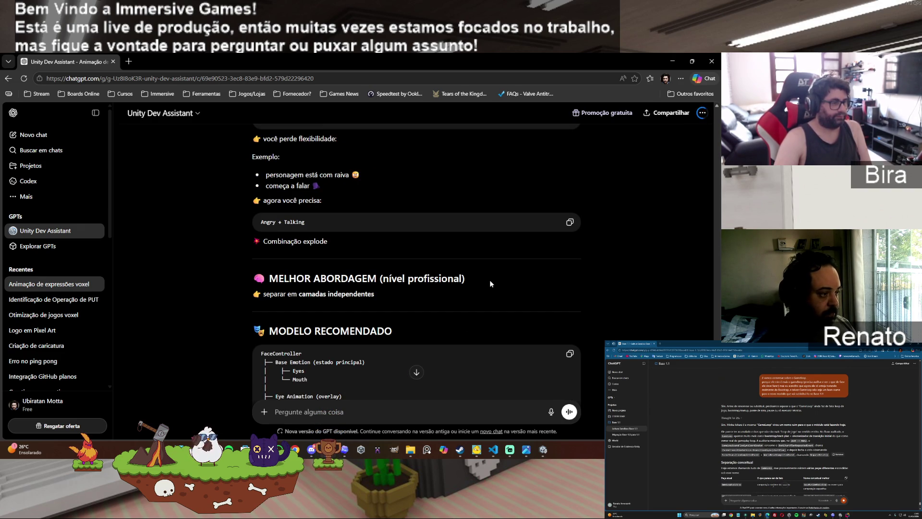
{"action": "scroll", "coordinate": [490, 282], "scroll_direction": "down", "scroll_amount": 1}
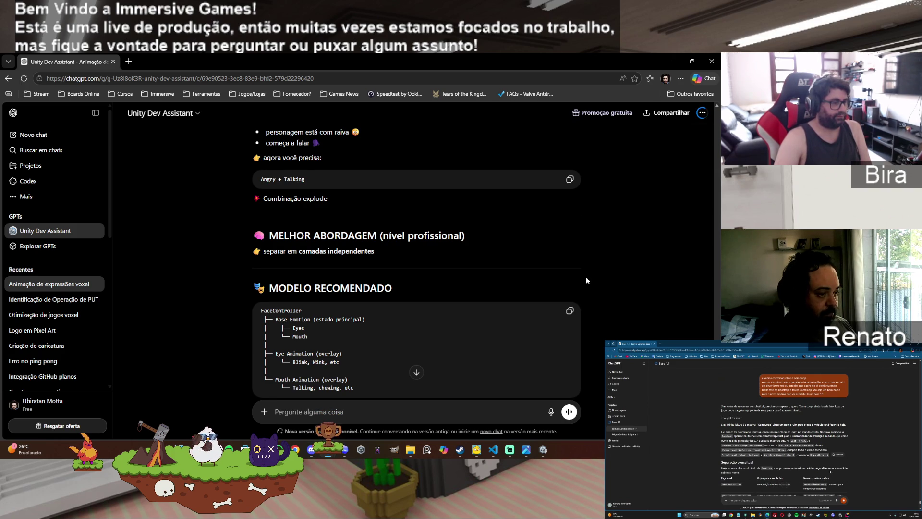
{"action": "scroll", "coordinate": [586, 280], "scroll_direction": "down", "scroll_amount": 1}
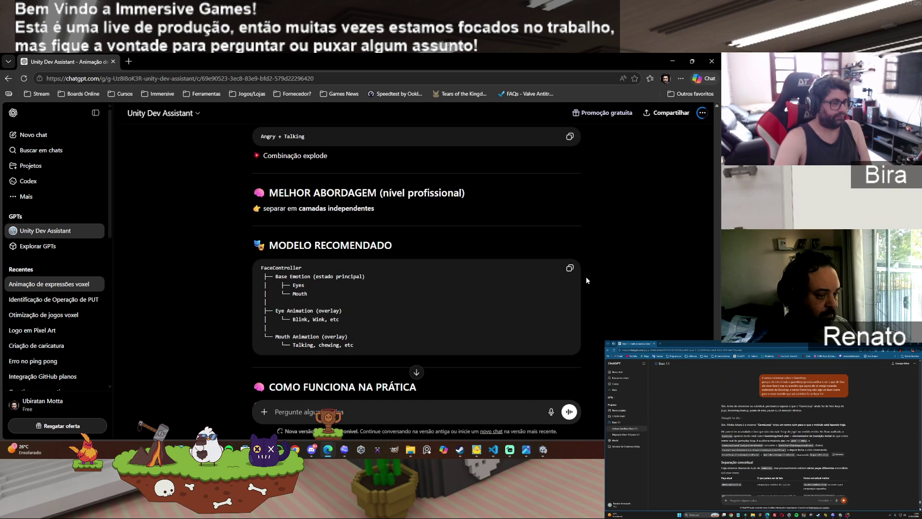
{"action": "scroll", "coordinate": [586, 281], "scroll_direction": "down", "scroll_amount": 2}
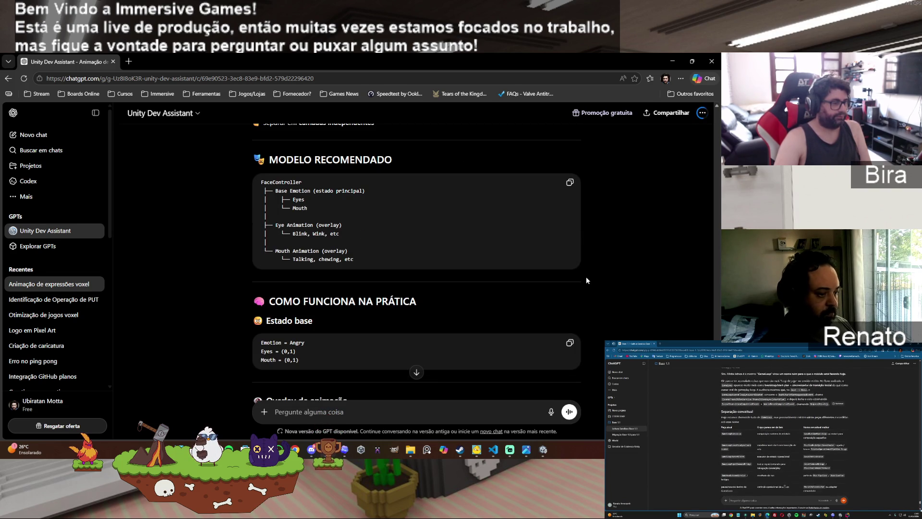
{"action": "scroll", "coordinate": [587, 281], "scroll_direction": "down", "scroll_amount": 2}
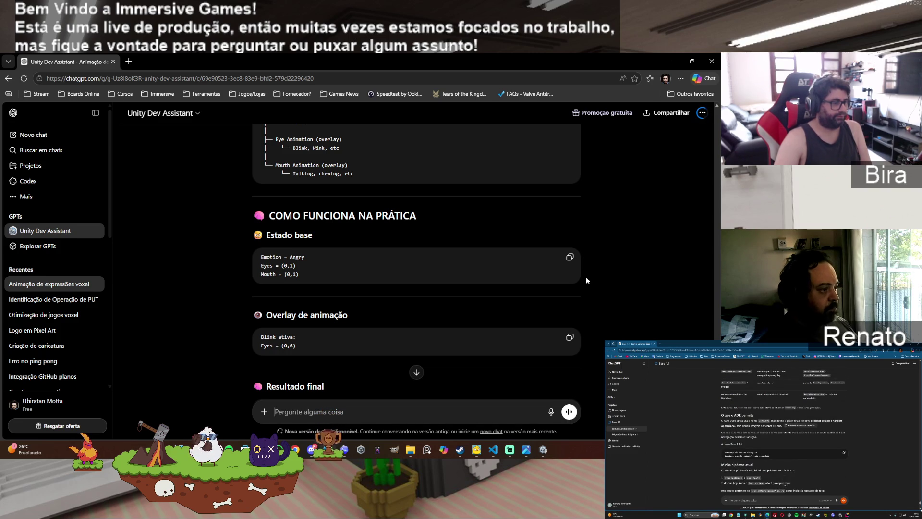
{"action": "scroll", "coordinate": [587, 280], "scroll_direction": "down", "scroll_amount": 1}
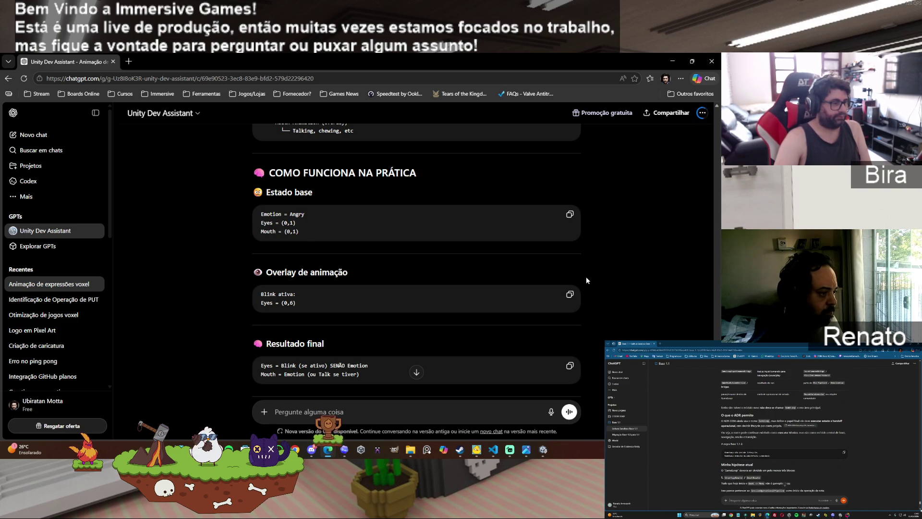
Step: Read the reply down to PRÓXIMO PASSO and start answering 'sim, vamos fazer modular'
{"action": "scroll", "coordinate": [587, 277], "scroll_direction": "down", "scroll_amount": 1}
{"action": "scroll", "coordinate": [587, 280], "scroll_direction": "down", "scroll_amount": 1}
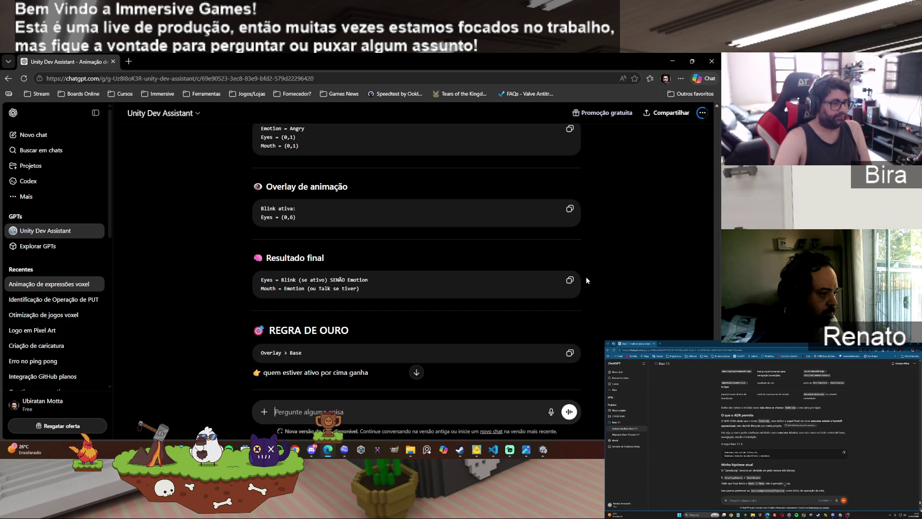
{"action": "scroll", "coordinate": [586, 280], "scroll_direction": "down", "scroll_amount": 1}
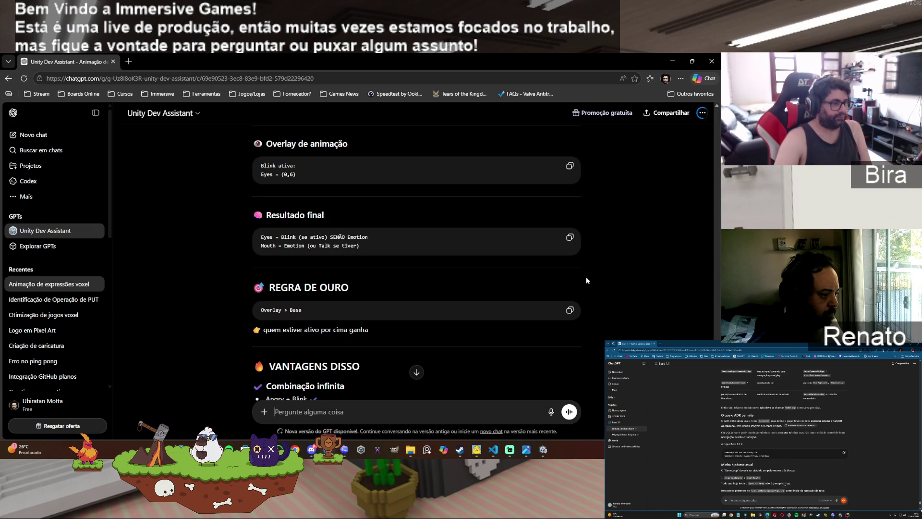
{"action": "scroll", "coordinate": [586, 280], "scroll_direction": "down", "scroll_amount": 1}
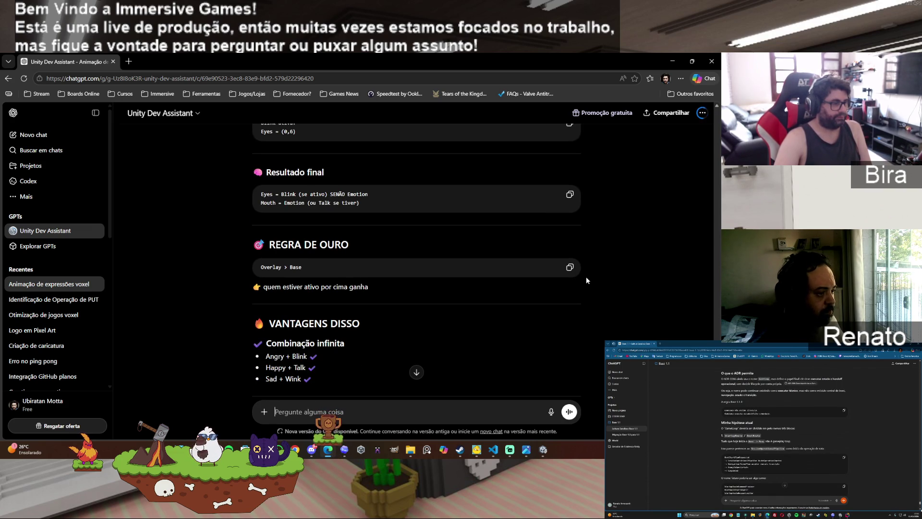
{"action": "scroll", "coordinate": [586, 280], "scroll_direction": "down", "scroll_amount": 2}
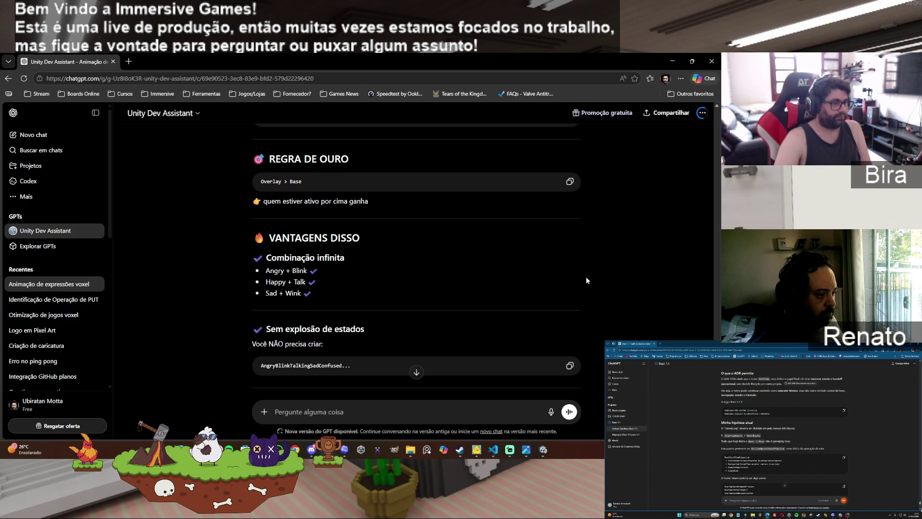
{"action": "scroll", "coordinate": [586, 280], "scroll_direction": "down", "scroll_amount": 1}
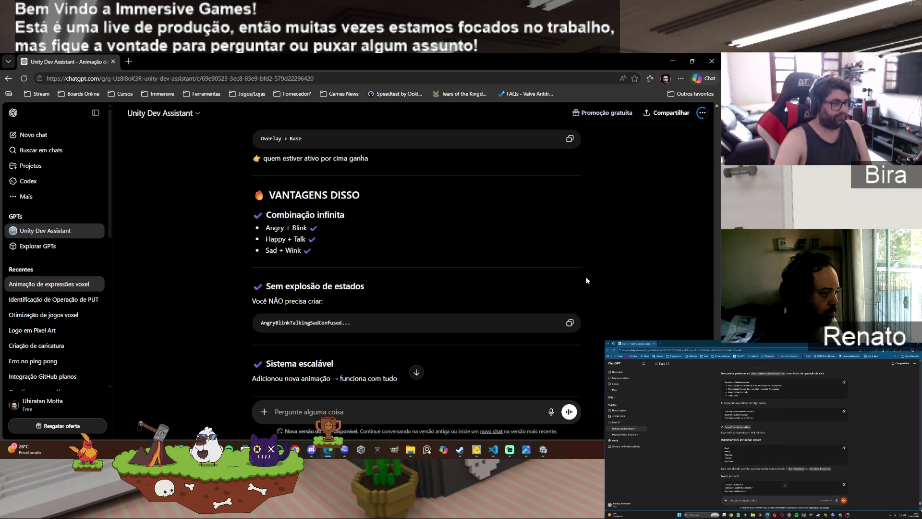
{"action": "scroll", "coordinate": [586, 280], "scroll_direction": "down", "scroll_amount": 2}
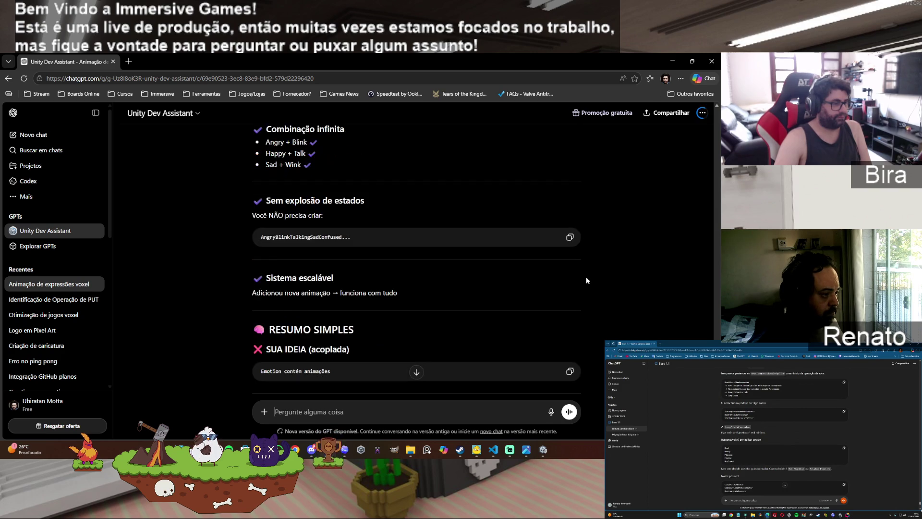
{"action": "scroll", "coordinate": [600, 276], "scroll_direction": "down", "scroll_amount": 1}
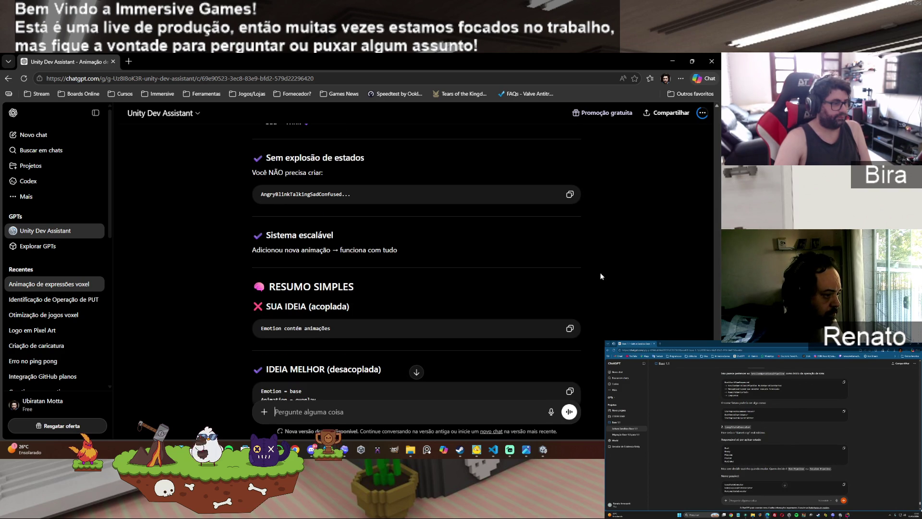
{"action": "scroll", "coordinate": [601, 277], "scroll_direction": "down", "scroll_amount": 1}
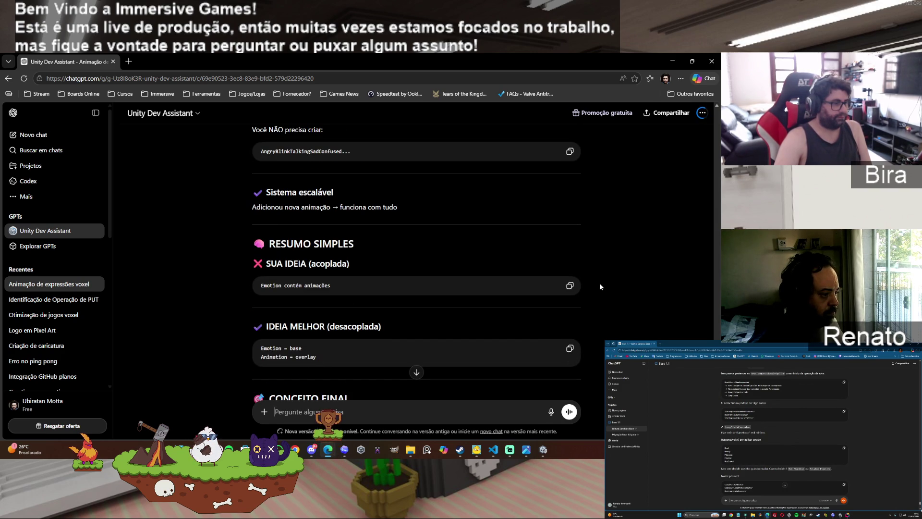
{"action": "scroll", "coordinate": [600, 285], "scroll_direction": "down", "scroll_amount": 3}
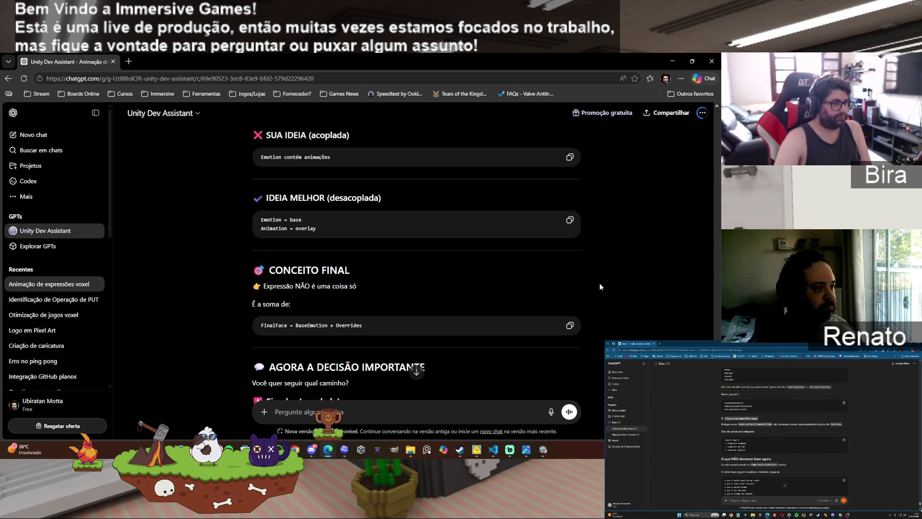
{"action": "scroll", "coordinate": [600, 283], "scroll_direction": "down", "scroll_amount": 2}
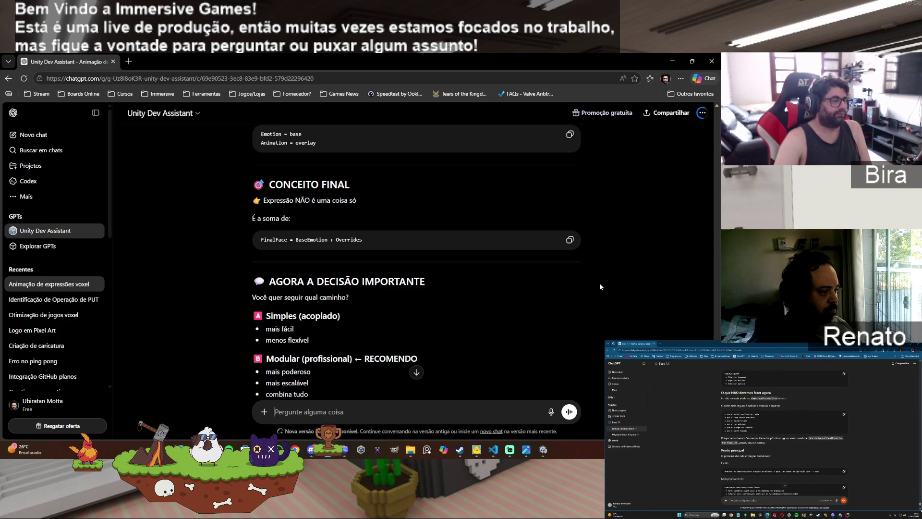
{"action": "scroll", "coordinate": [600, 286], "scroll_direction": "down", "scroll_amount": 3}
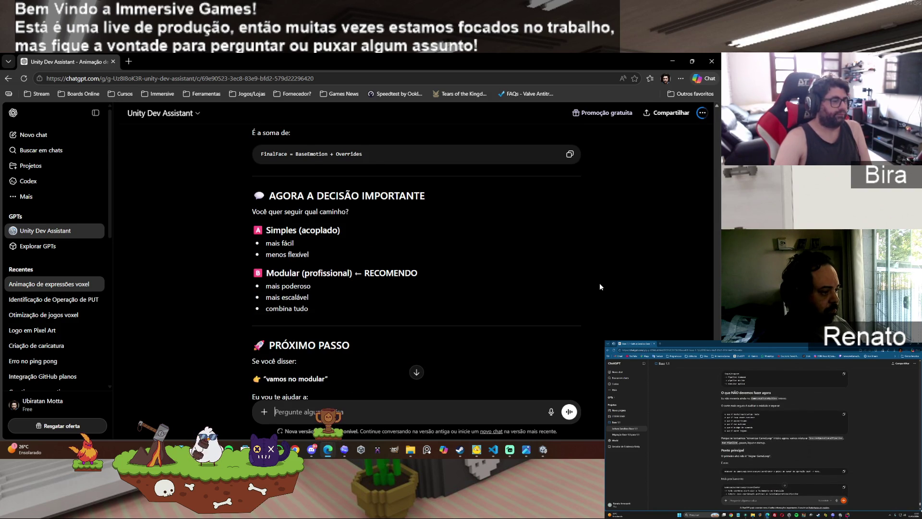
{"action": "scroll", "coordinate": [600, 286], "scroll_direction": "down", "scroll_amount": 2}
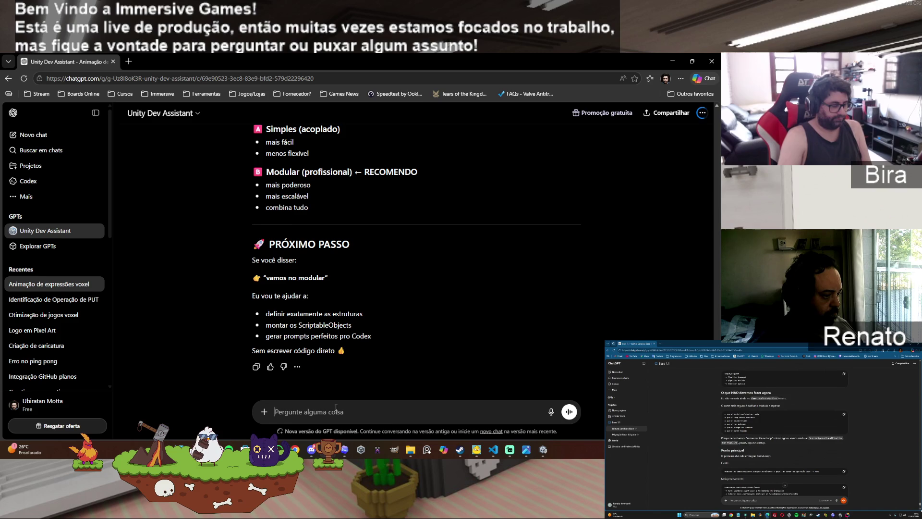
{"action": "type", "text": "sim"}
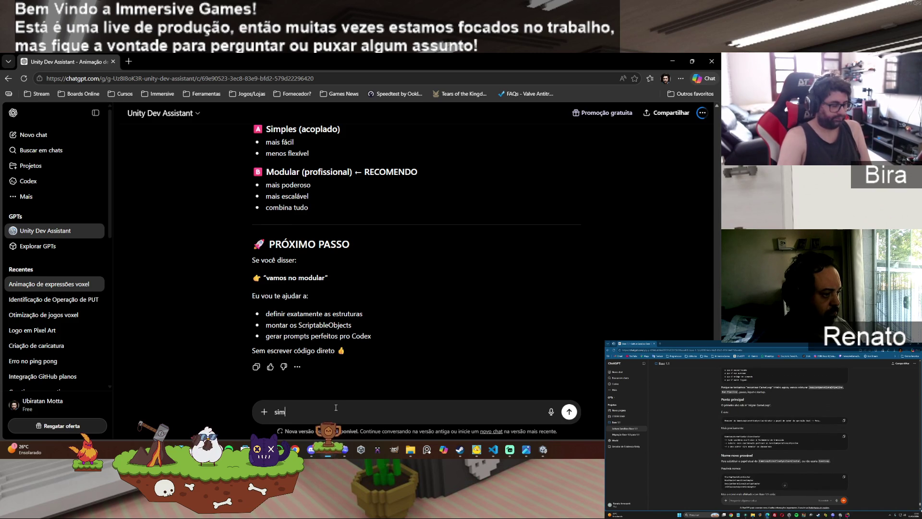
{"action": "type", "text": ", vamos fazer modular. "}
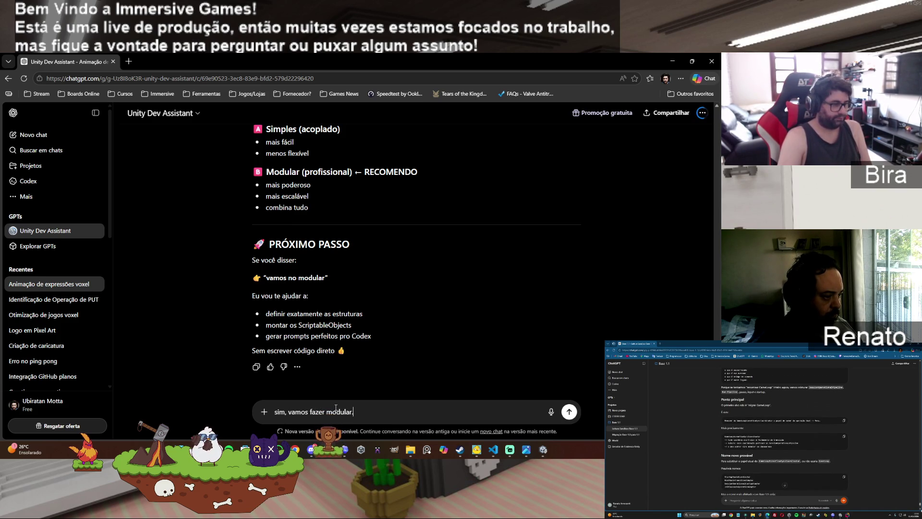
{"action": "type", "text": "Mas"}
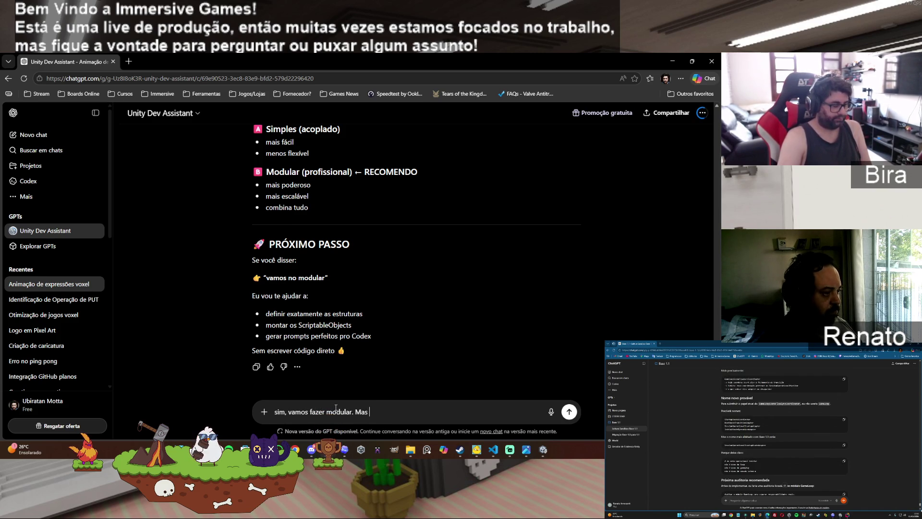
{"action": "type", "text": " não esque"}
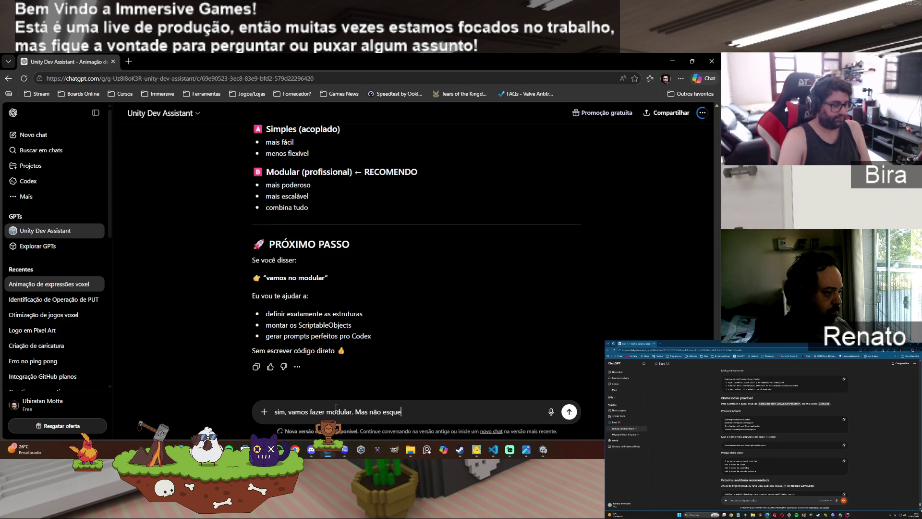
{"action": "type", "text": "ça que eu posso"}
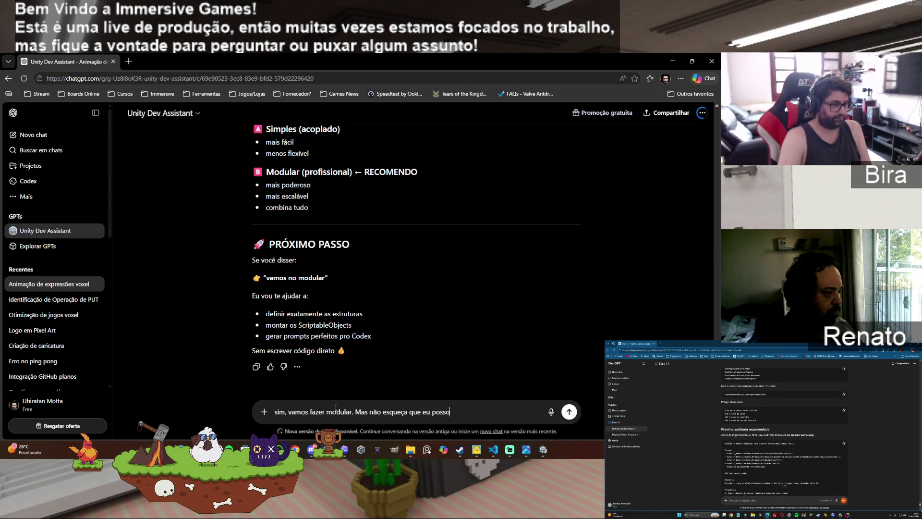
{"action": "type", "text": " ter"}
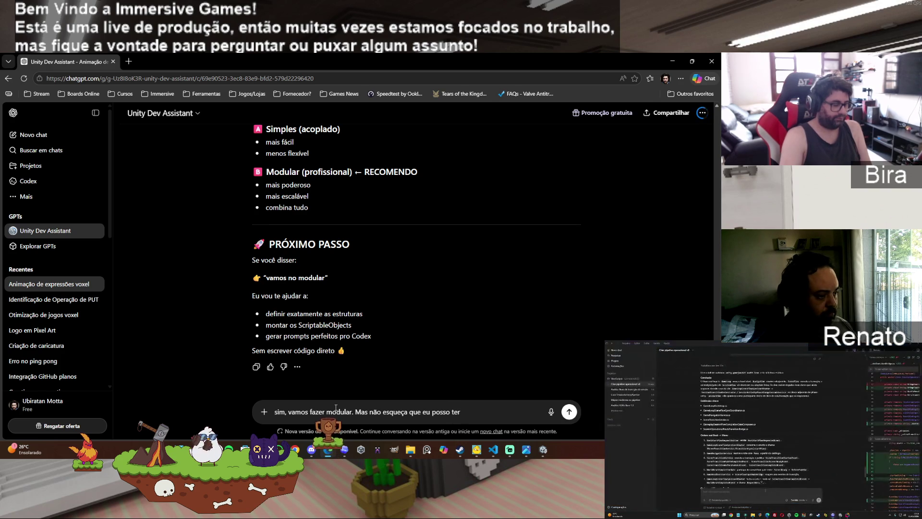
{"action": "type", "text": " um"}
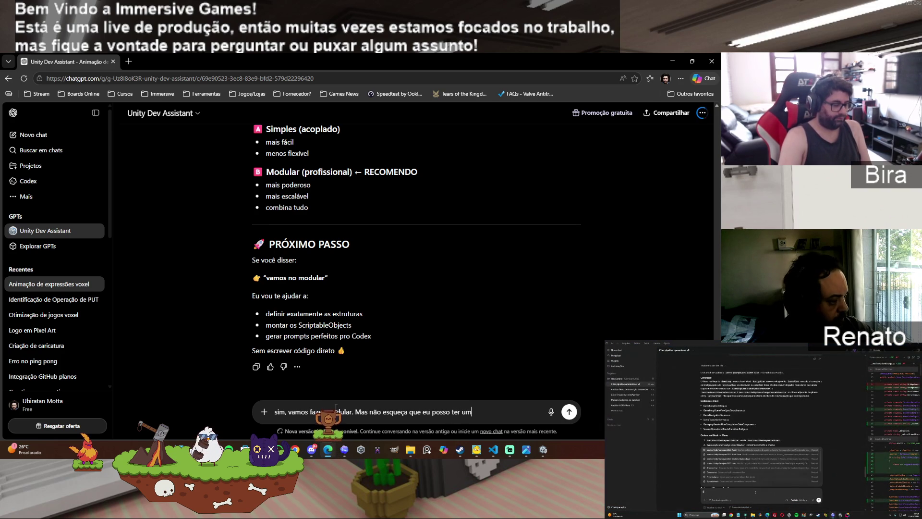
{"action": "type", "text": "a"}
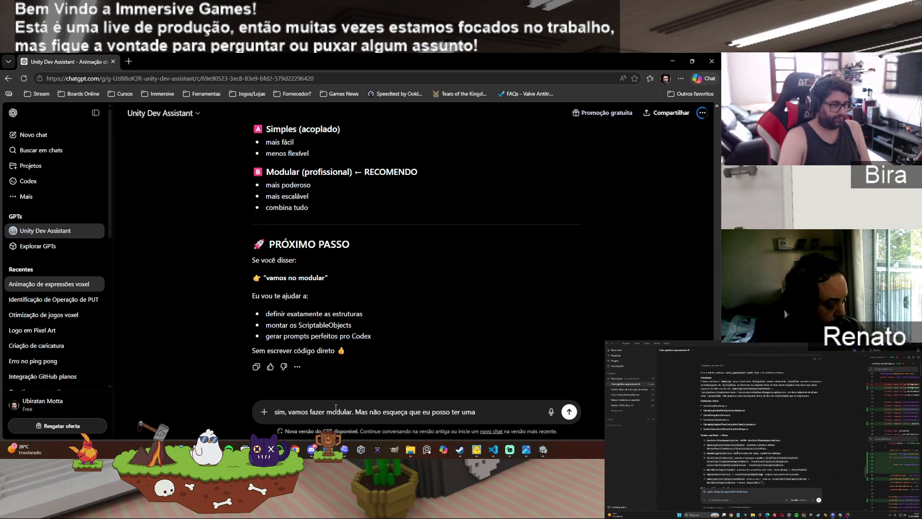
{"action": "type", "text": " textura de blink para um estado normal, outro pra fe"}
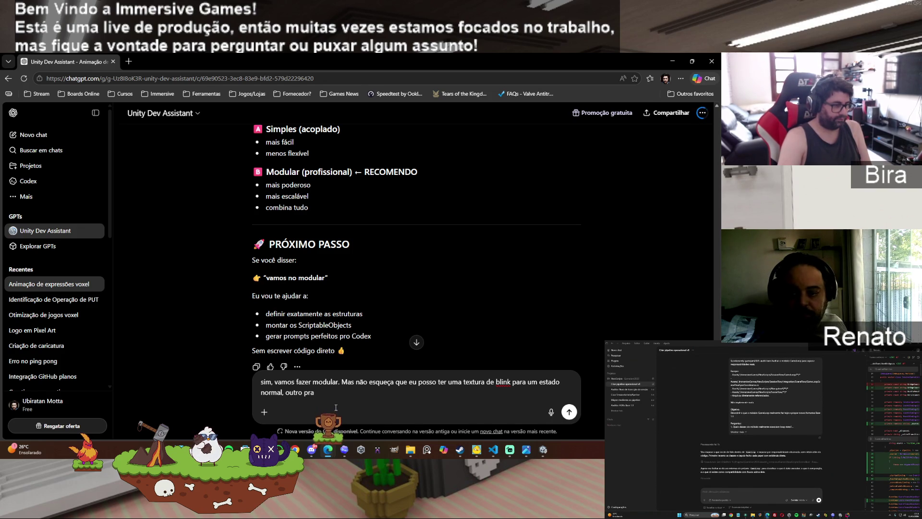
{"action": "type", "text": "liz"}
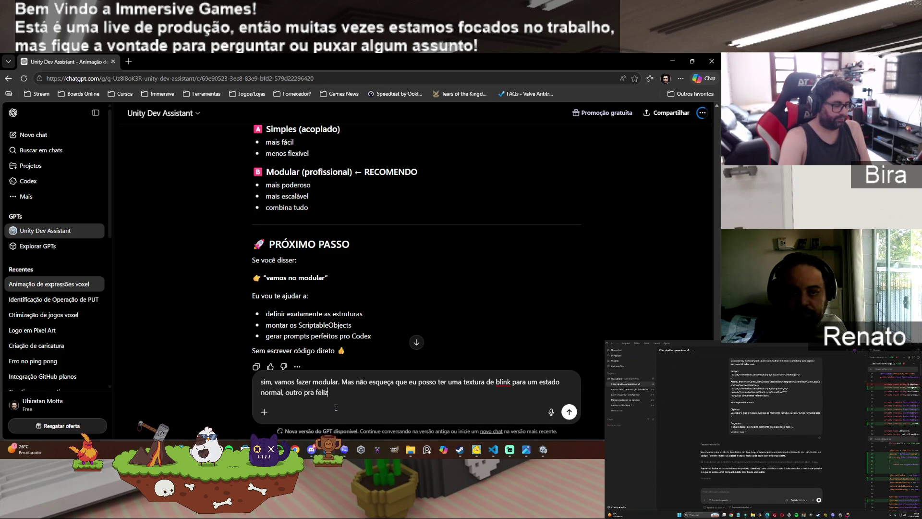
{"action": "type", "text": " e outro pra"}
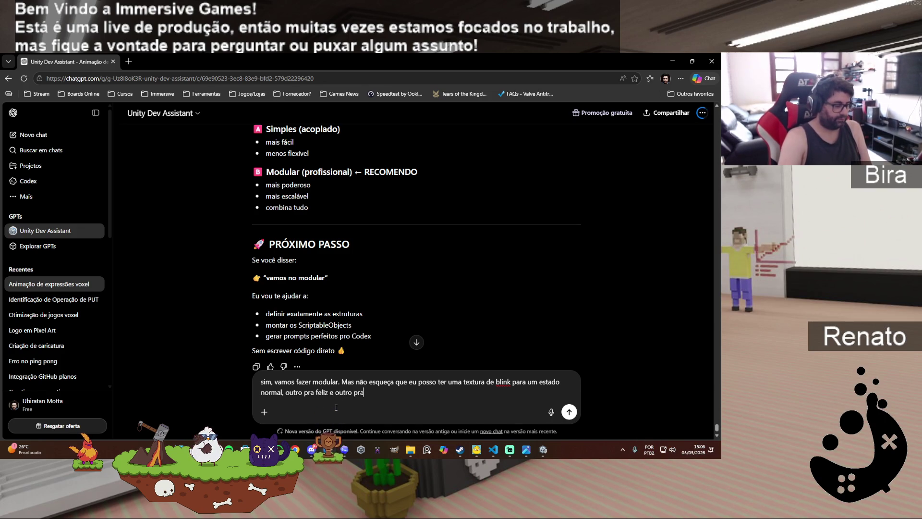
{"action": "type", "text": " raiva, co"}
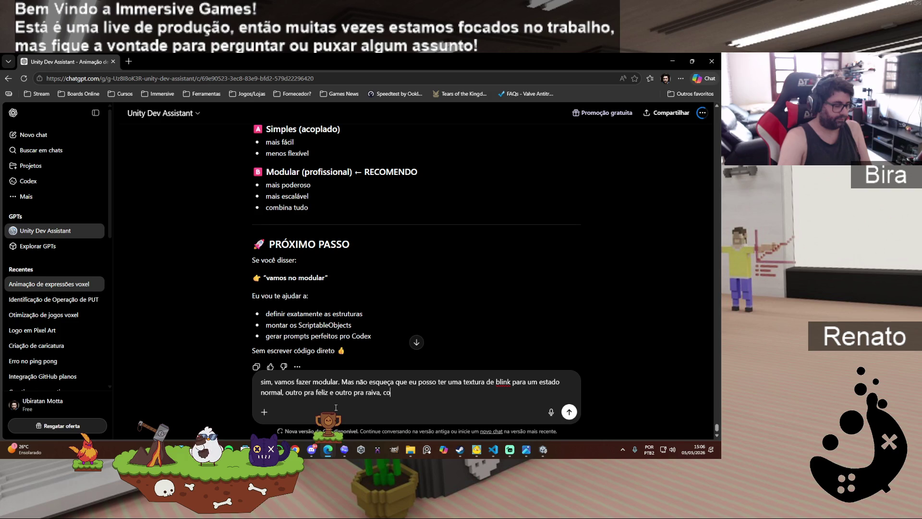
{"action": "type", "text": "mo eu falei no meu exemplo"}
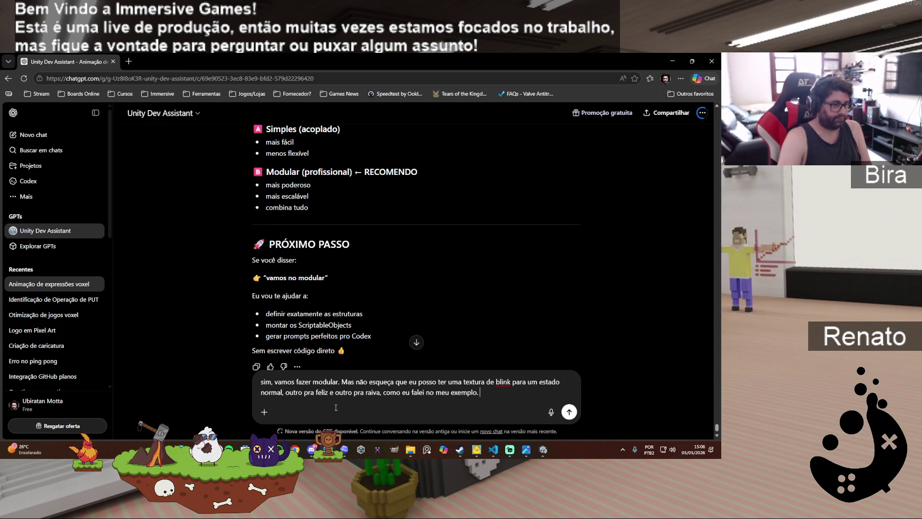
{"action": "type", "text": ". temos que poder"}
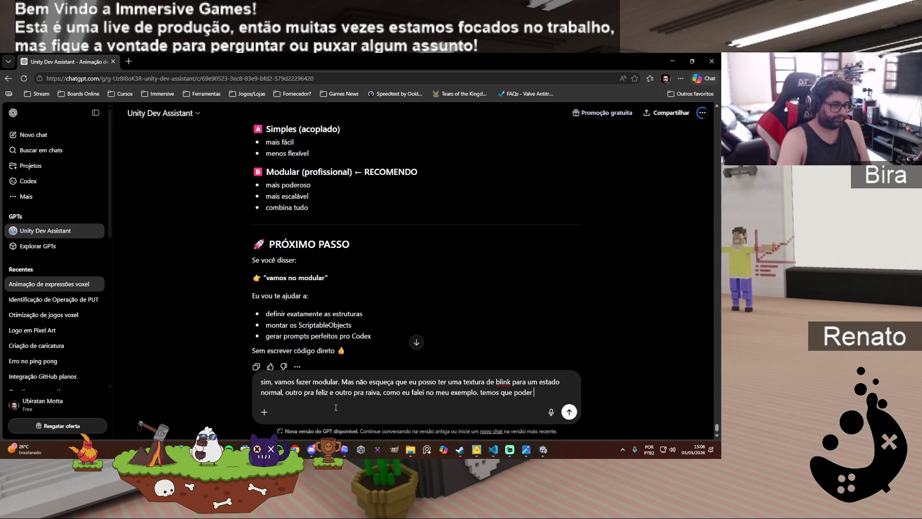
Step: Finish the follow-up proposing per-emotion blink frames in the scriptables, and send it
{"action": "key", "text": "BackSpace"}
{"action": "key", "text": "BackSpace"}
{"action": "key", "text": "BackSpace"}
{"action": "key", "text": "BackSpace"}
{"action": "key", "text": "BackSpace"}
{"action": "key", "text": "BackSpace"}
{"action": "type", "text": "mas se fizermo"}
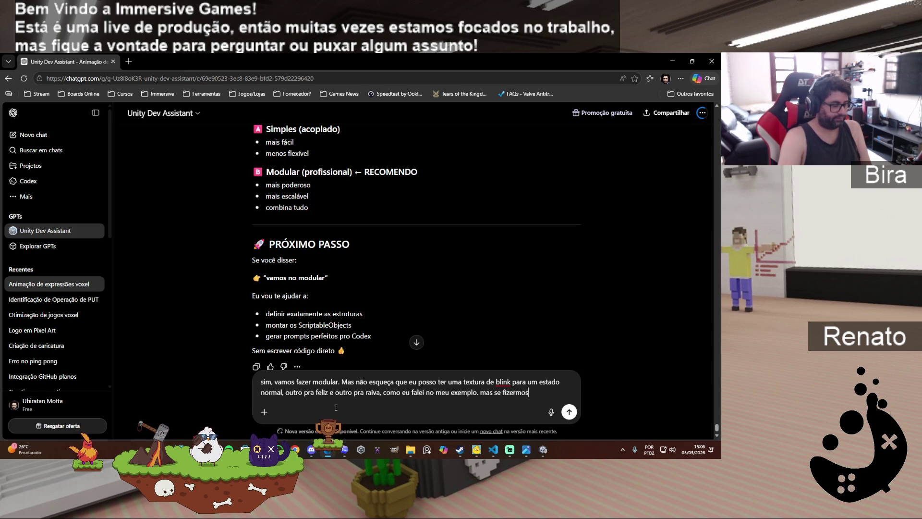
{"action": "type", "text": "s os scr"}
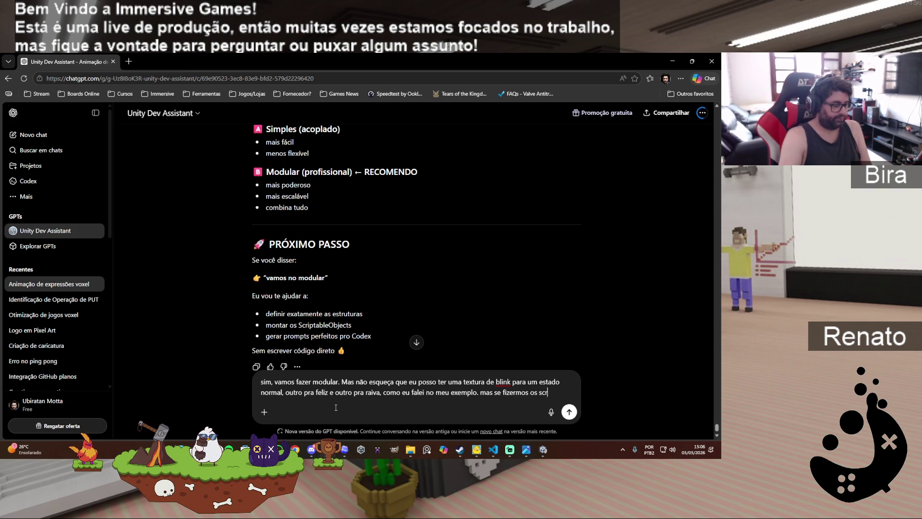
{"action": "type", "text": "iptables com"}
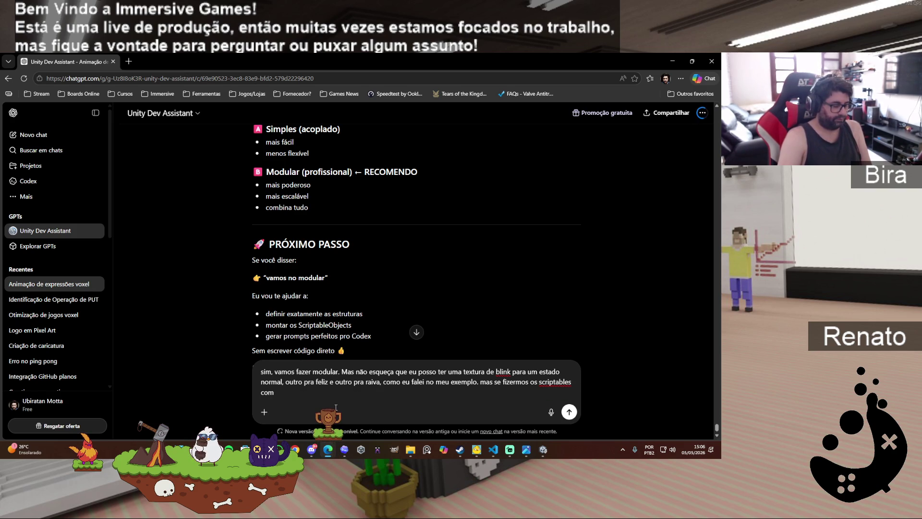
{"action": "type", "text": " os fremesw"}
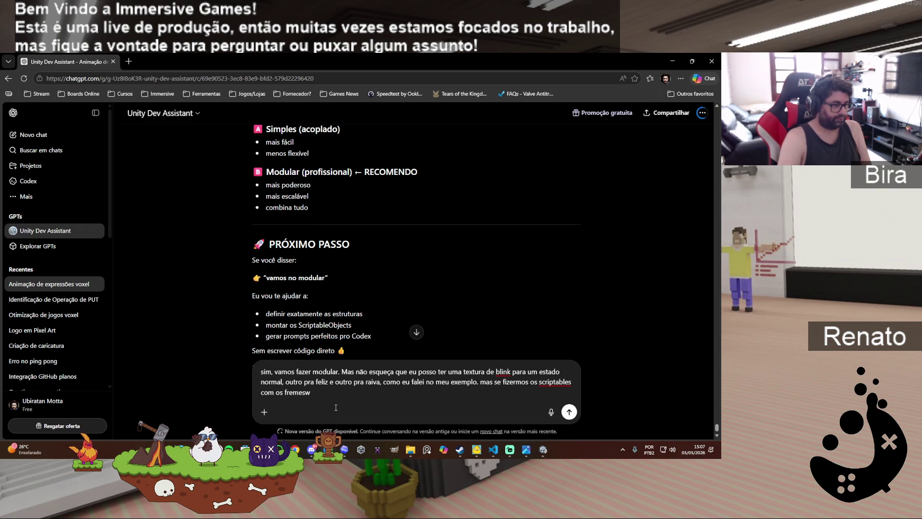
{"action": "key", "text": "BackSpace"}
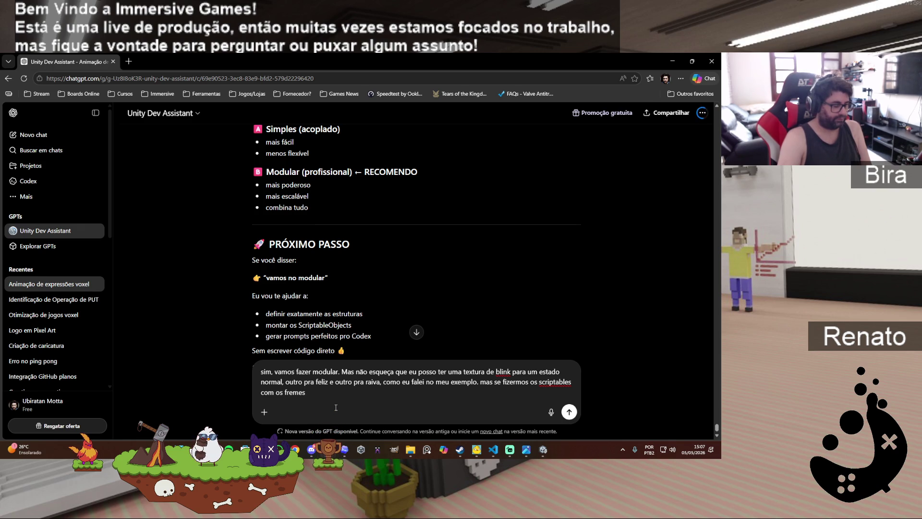
{"action": "type", "text": "para cada emo"}
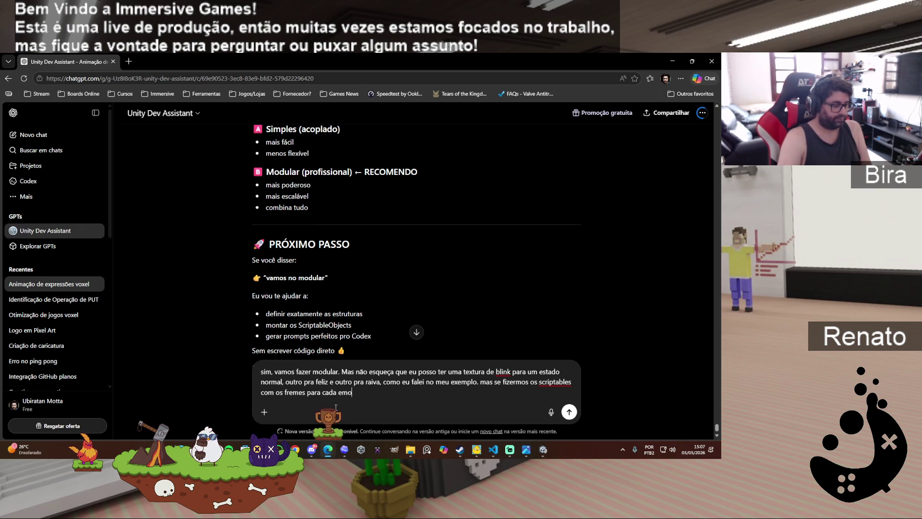
{"action": "type", "text": "ção"}
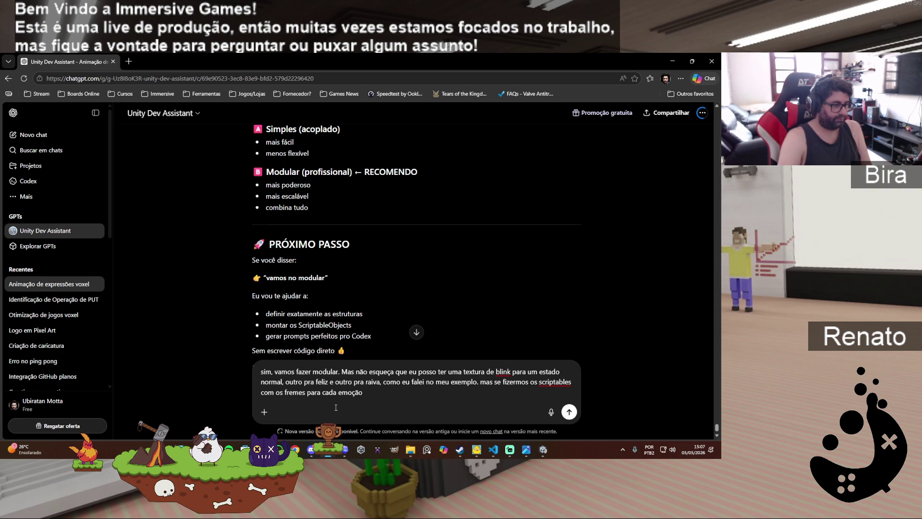
{"action": "type", "text": ", a"}
{"action": "type", "text": "cho que resolve"}
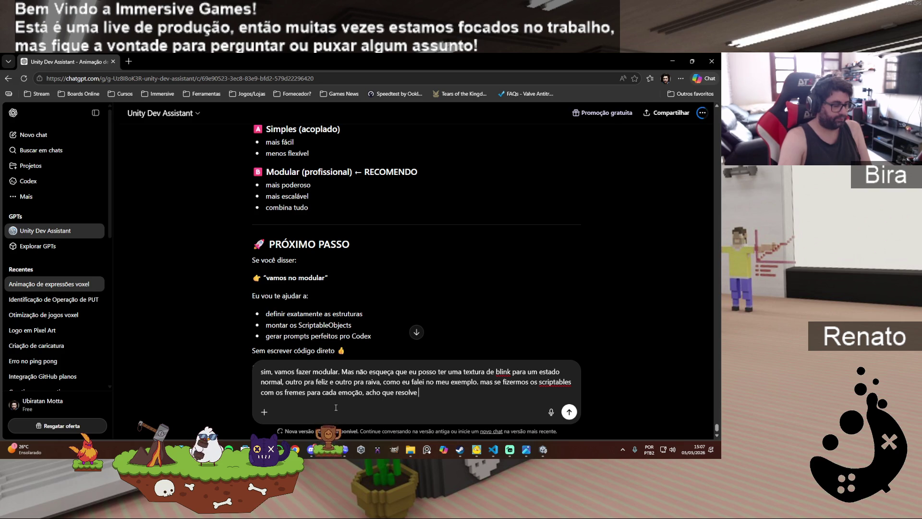
{"action": "type", "text": " isso"}
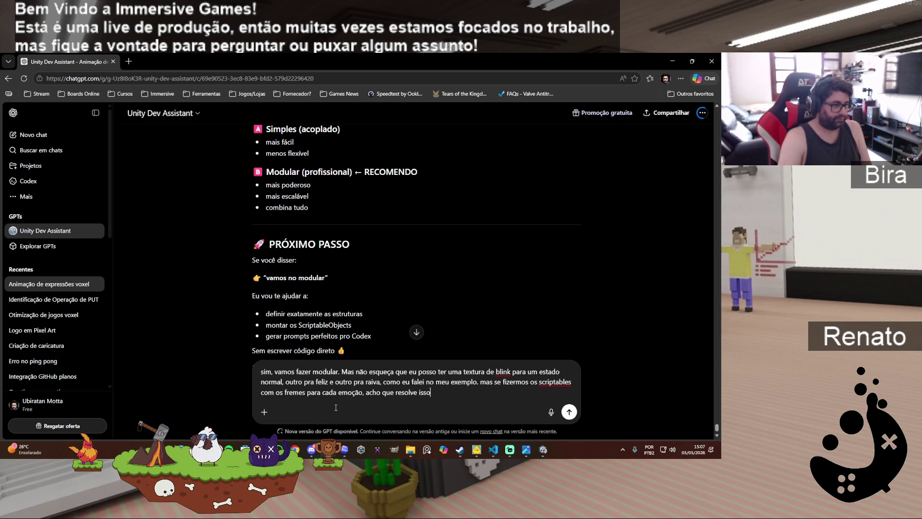
{"action": "type", "text": "."}
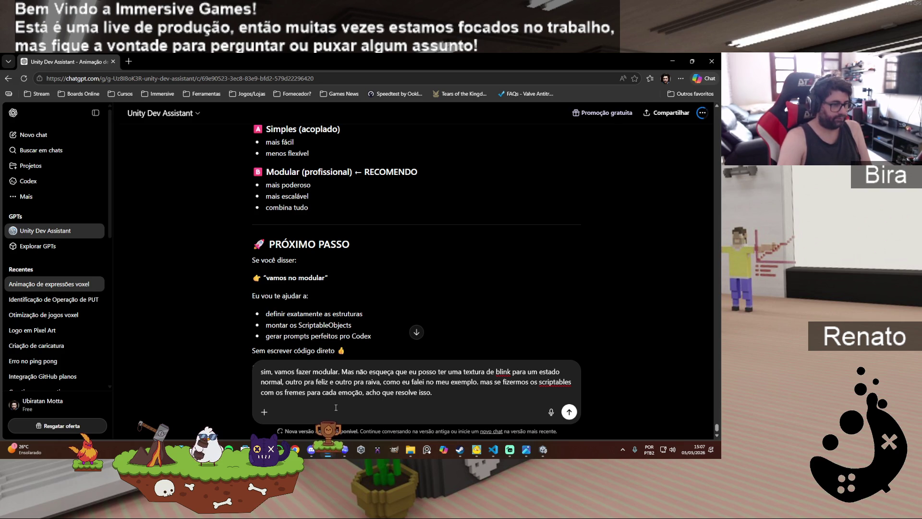
{"action": "key", "text": "Return"}
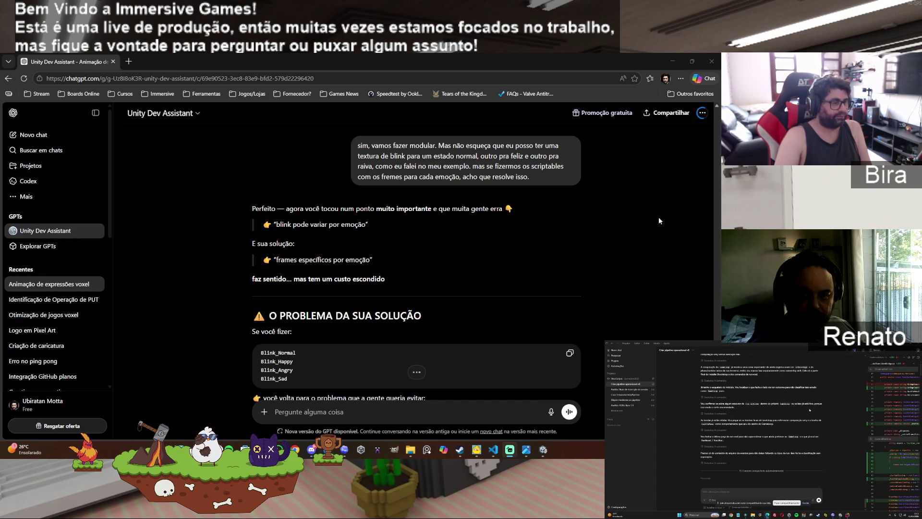
Step: Scroll through the reply on combinatorial explosion and the generic emotion-driven Blink model
{"action": "scroll", "coordinate": [678, 204], "scroll_direction": "down", "scroll_amount": 1}
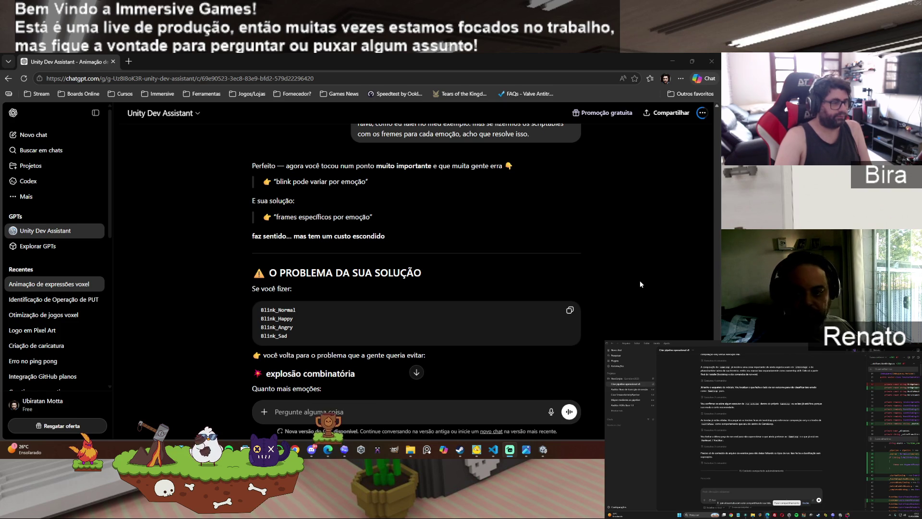
{"action": "scroll", "coordinate": [639, 284], "scroll_direction": "down", "scroll_amount": 1}
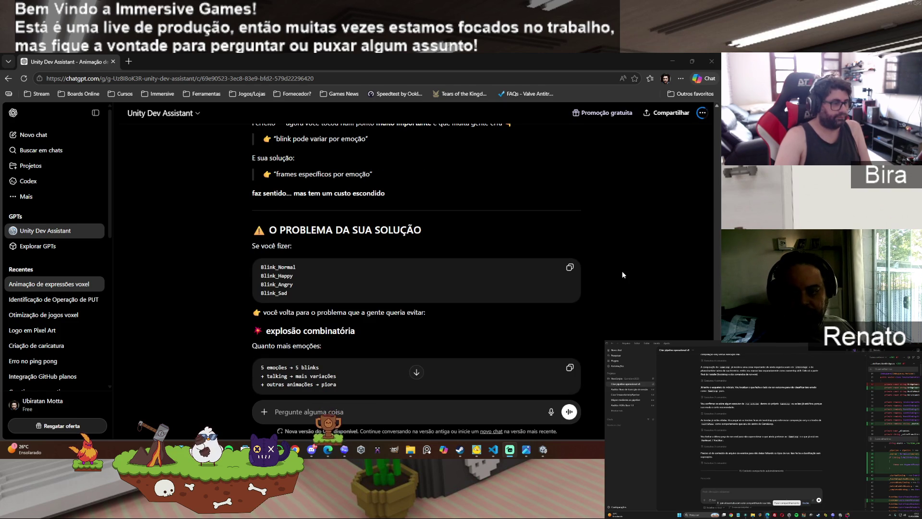
{"action": "scroll", "coordinate": [623, 274], "scroll_direction": "down", "scroll_amount": 2}
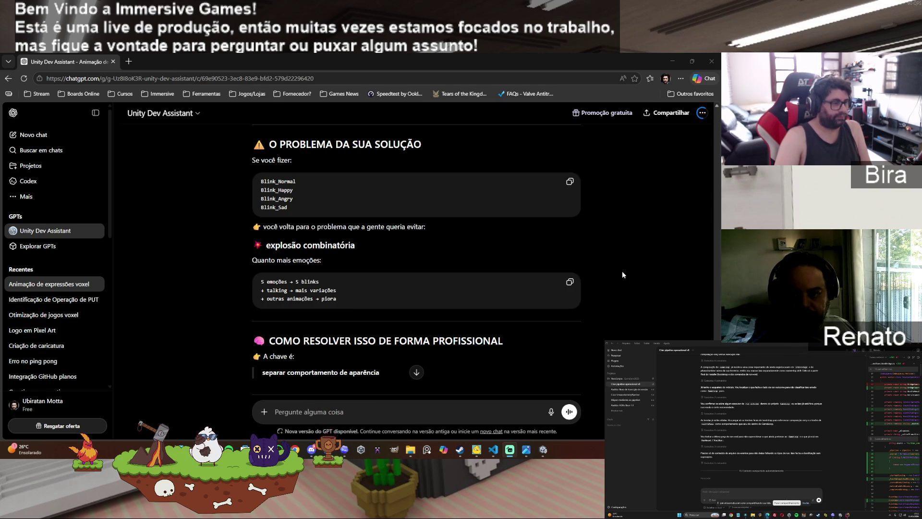
{"action": "scroll", "coordinate": [622, 275], "scroll_direction": "down", "scroll_amount": 2}
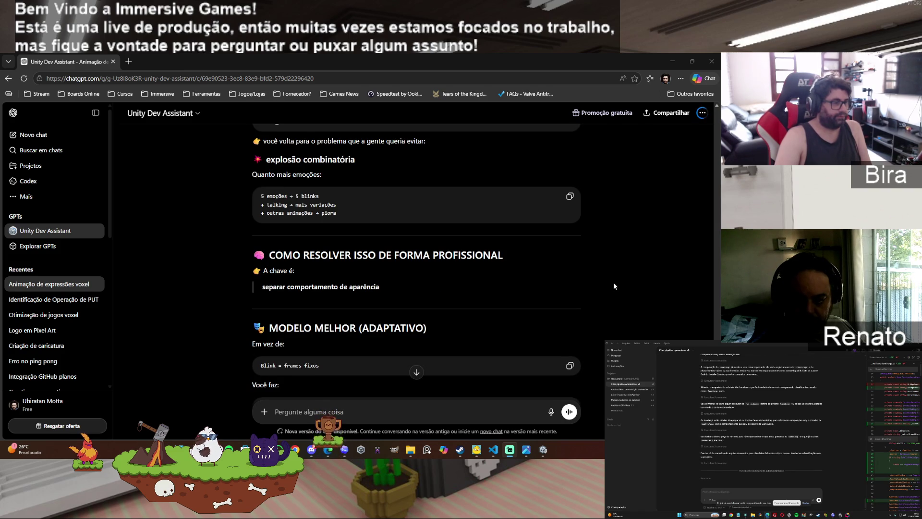
{"action": "scroll", "coordinate": [614, 286], "scroll_direction": "down", "scroll_amount": 1}
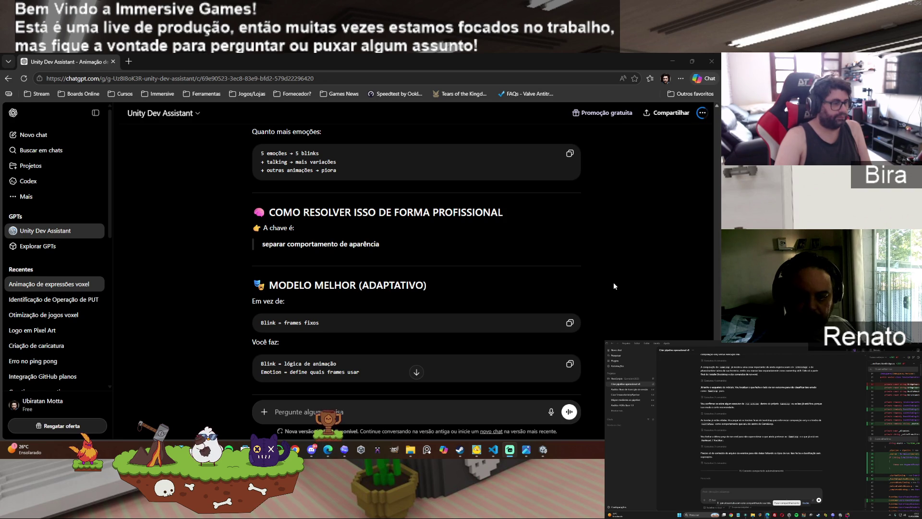
{"action": "scroll", "coordinate": [614, 285], "scroll_direction": "down", "scroll_amount": 2}
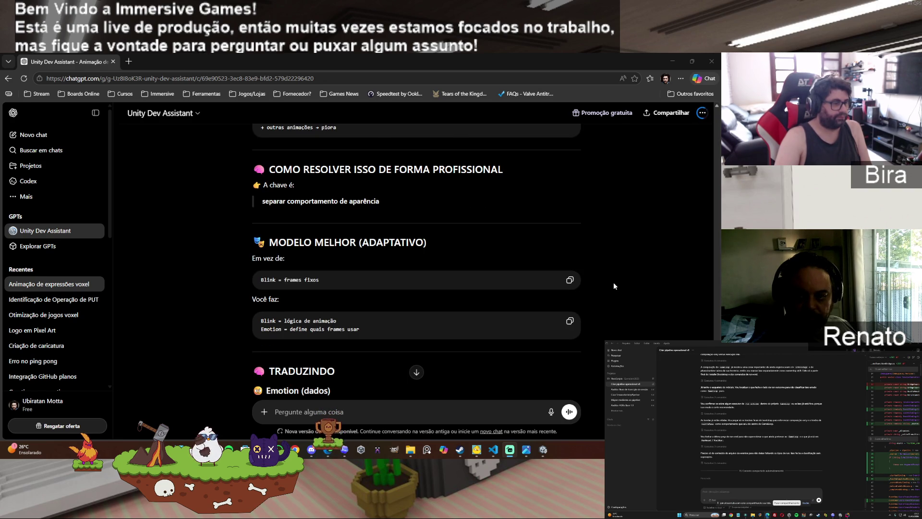
{"action": "scroll", "coordinate": [614, 286], "scroll_direction": "down", "scroll_amount": 1}
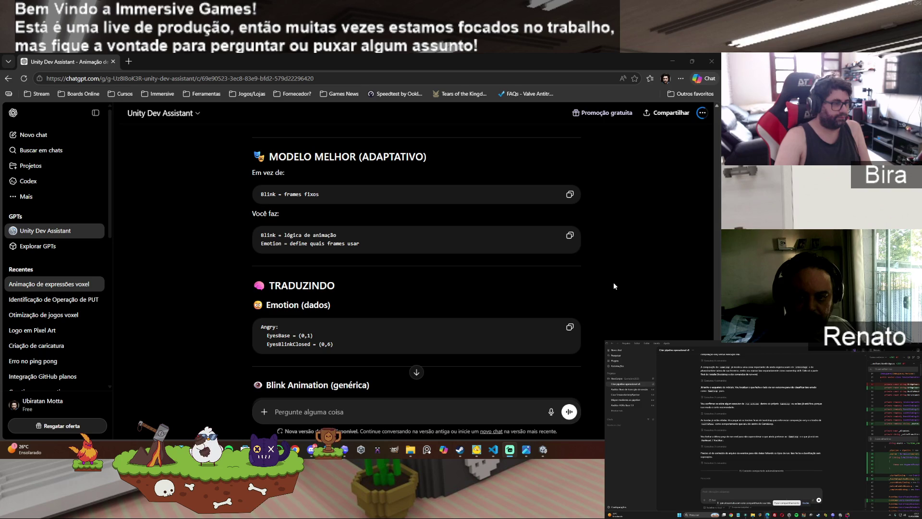
{"action": "scroll", "coordinate": [614, 286], "scroll_direction": "down", "scroll_amount": 1}
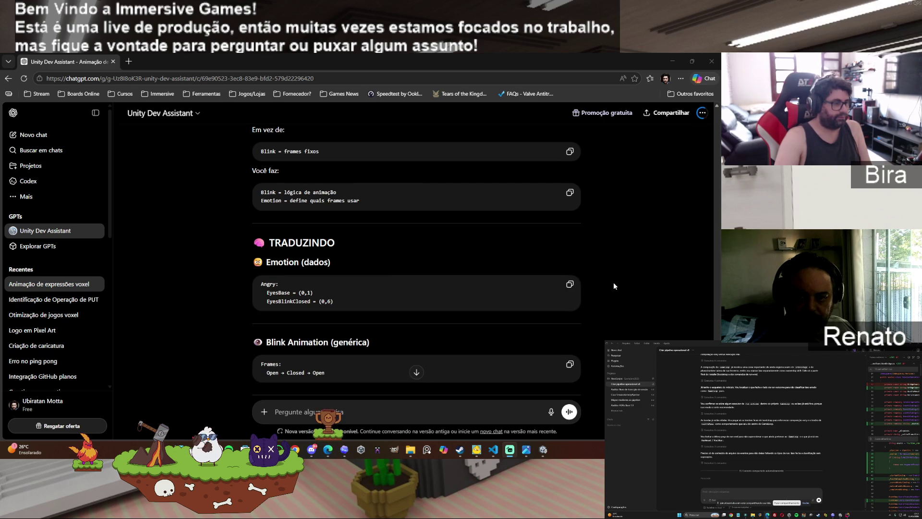
{"action": "scroll", "coordinate": [614, 285], "scroll_direction": "down", "scroll_amount": 2}
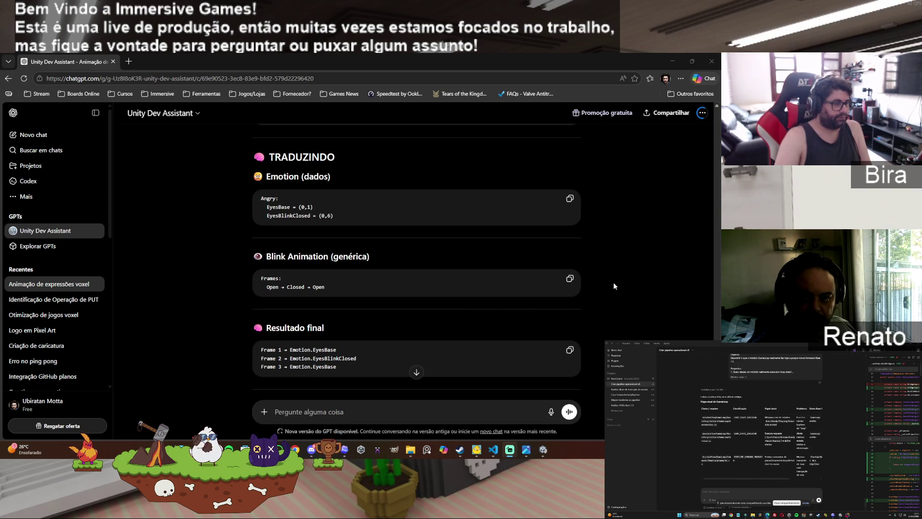
{"action": "scroll", "coordinate": [614, 285], "scroll_direction": "down", "scroll_amount": 2}
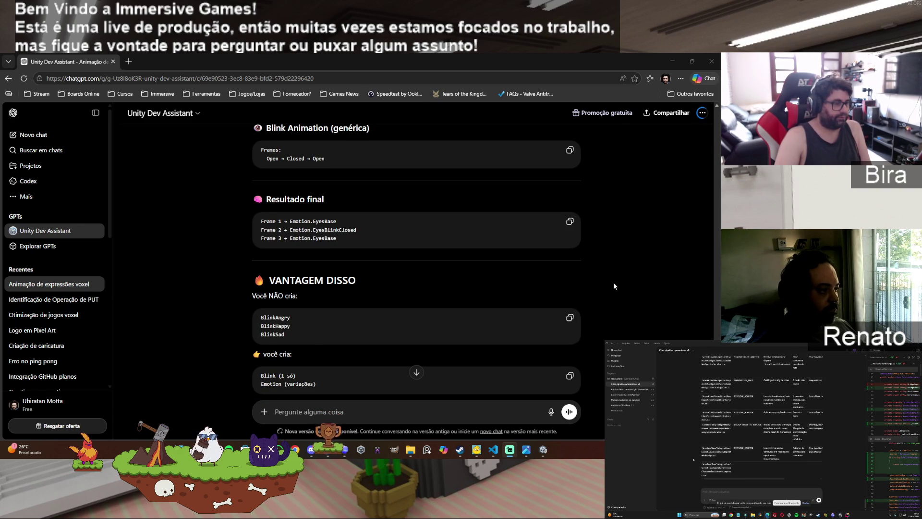
Step: Read the rest of the reply down to its ScriptableObject and Codex-prompt offer
{"action": "scroll", "coordinate": [614, 283], "scroll_direction": "down", "scroll_amount": 2}
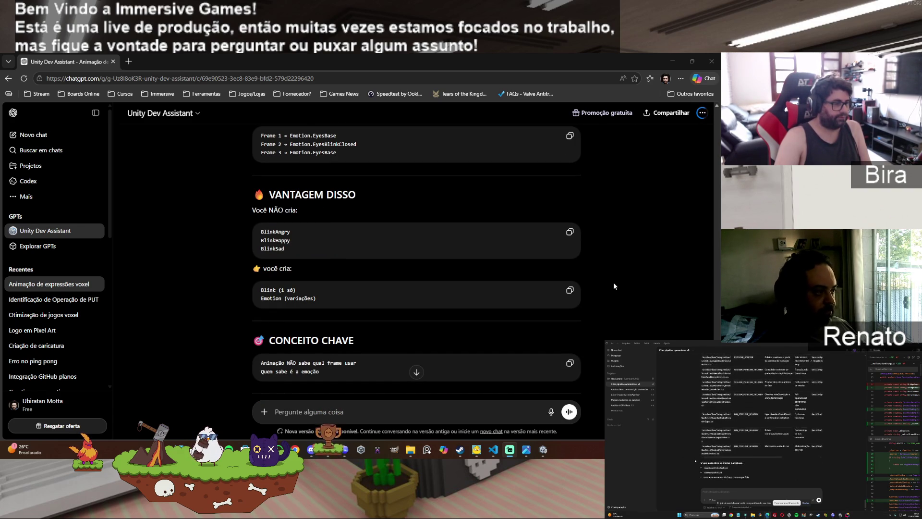
{"action": "scroll", "coordinate": [614, 283], "scroll_direction": "down", "scroll_amount": 1}
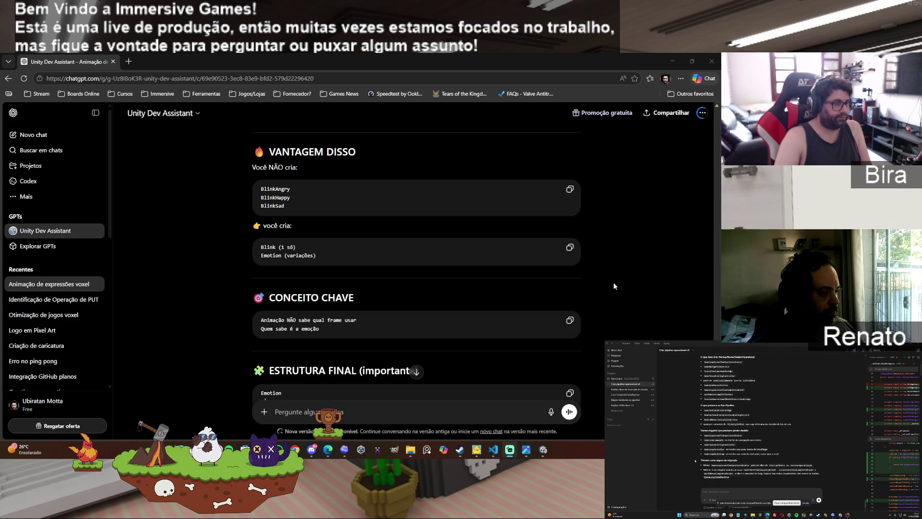
{"action": "scroll", "coordinate": [615, 286], "scroll_direction": "down", "scroll_amount": 1}
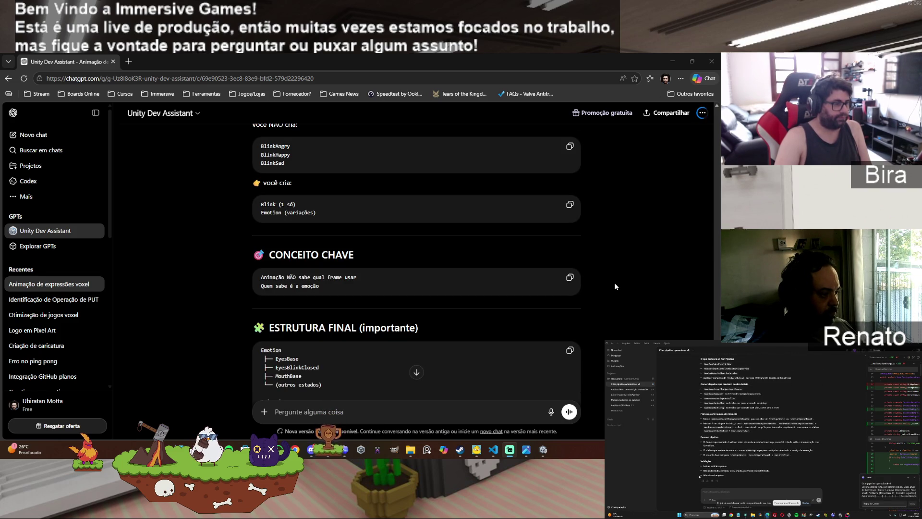
{"action": "scroll", "coordinate": [615, 283], "scroll_direction": "down", "scroll_amount": 1}
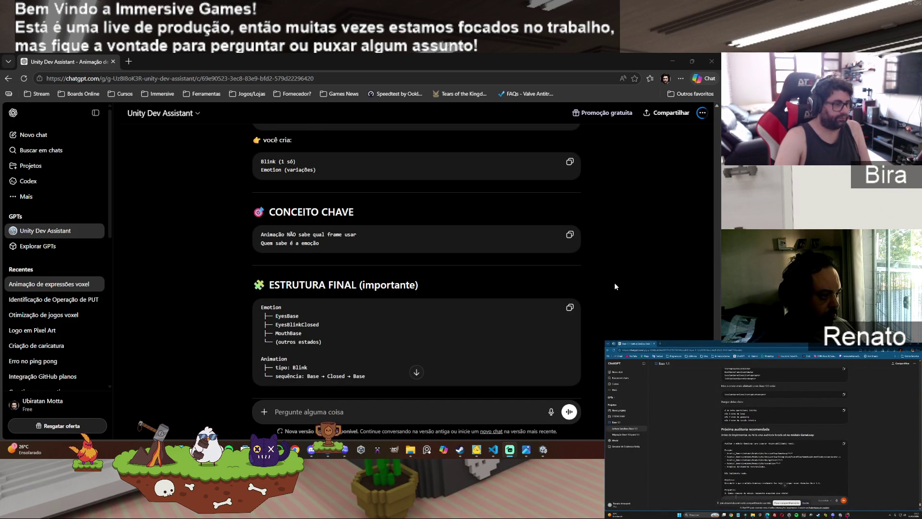
{"action": "scroll", "coordinate": [615, 286], "scroll_direction": "down", "scroll_amount": 1}
{"action": "scroll", "coordinate": [615, 286], "scroll_direction": "down", "scroll_amount": 1}
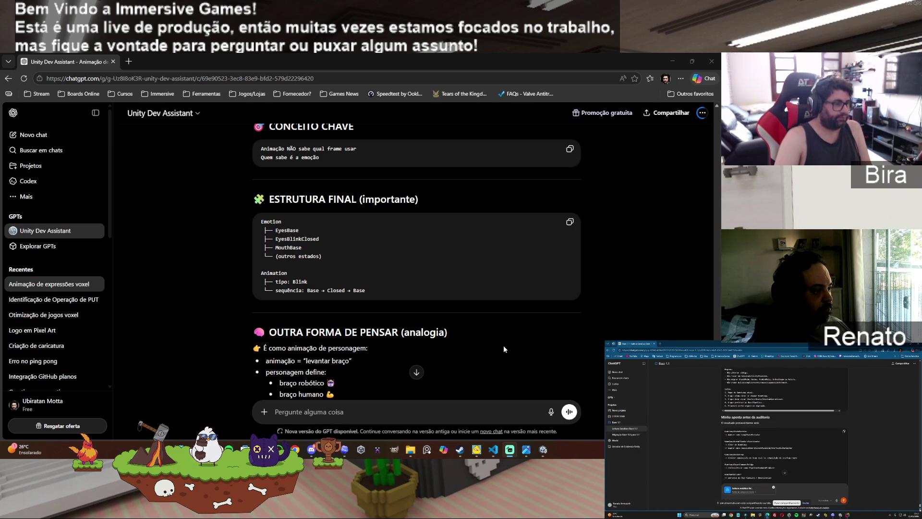
{"action": "scroll", "coordinate": [504, 345], "scroll_direction": "down", "scroll_amount": 1}
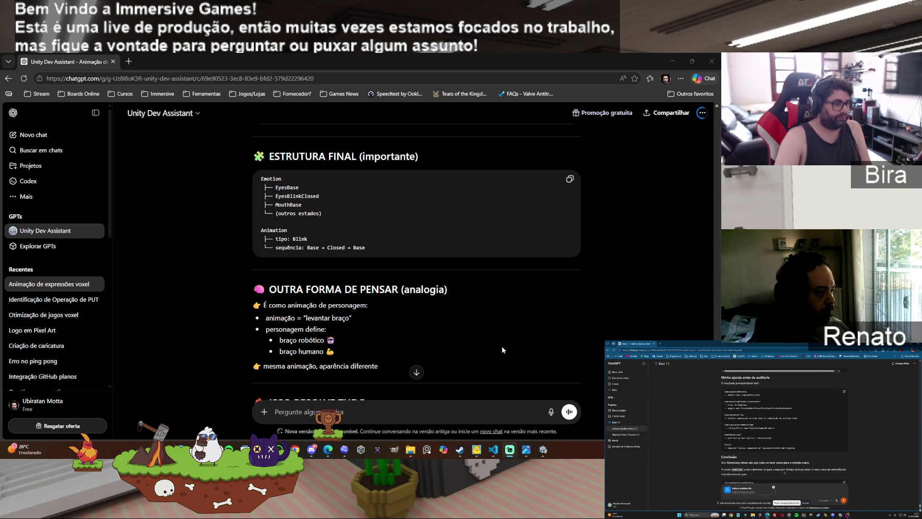
{"action": "scroll", "coordinate": [502, 347], "scroll_direction": "down", "scroll_amount": 2}
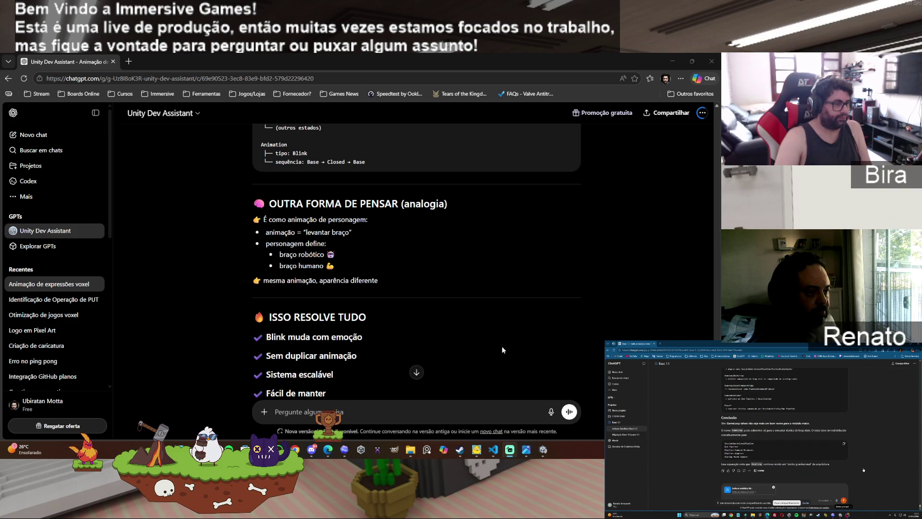
{"action": "scroll", "coordinate": [503, 346], "scroll_direction": "down", "scroll_amount": 2}
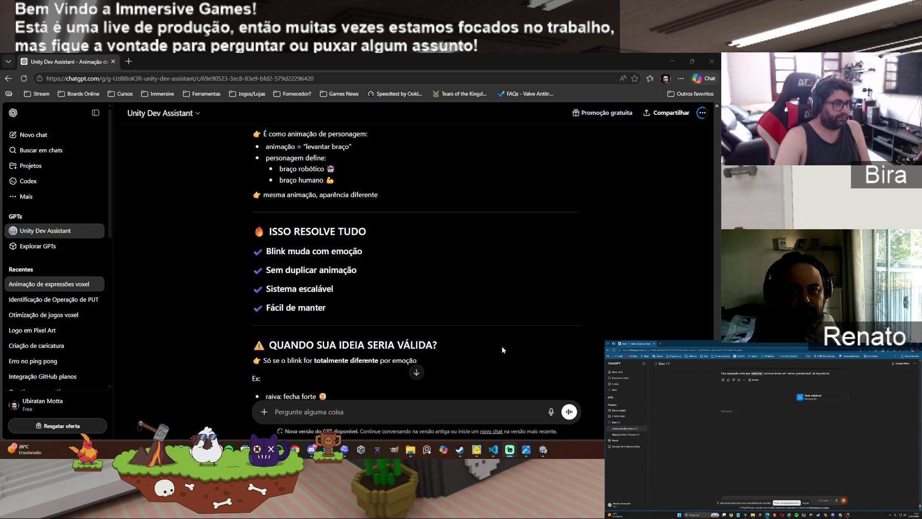
{"action": "scroll", "coordinate": [503, 347], "scroll_direction": "down", "scroll_amount": 2}
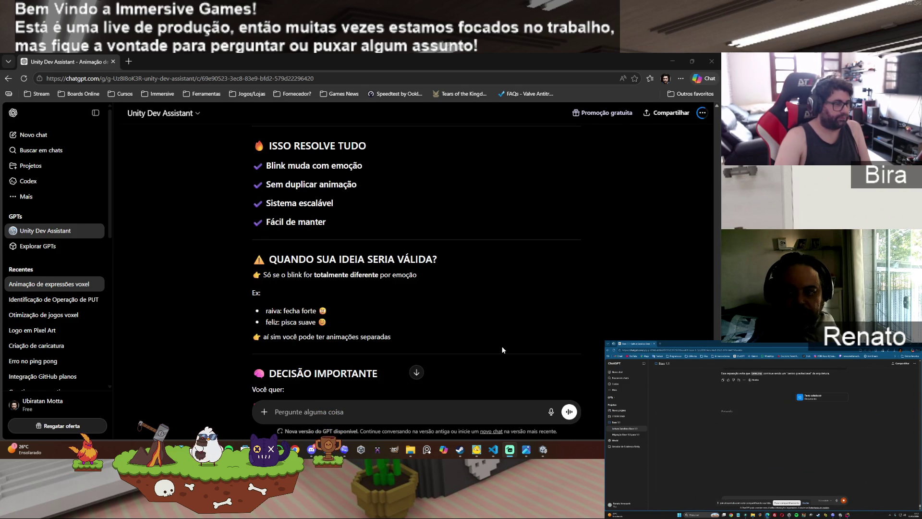
{"action": "scroll", "coordinate": [502, 347], "scroll_direction": "down", "scroll_amount": 1}
{"action": "scroll", "coordinate": [503, 347], "scroll_direction": "down", "scroll_amount": 1}
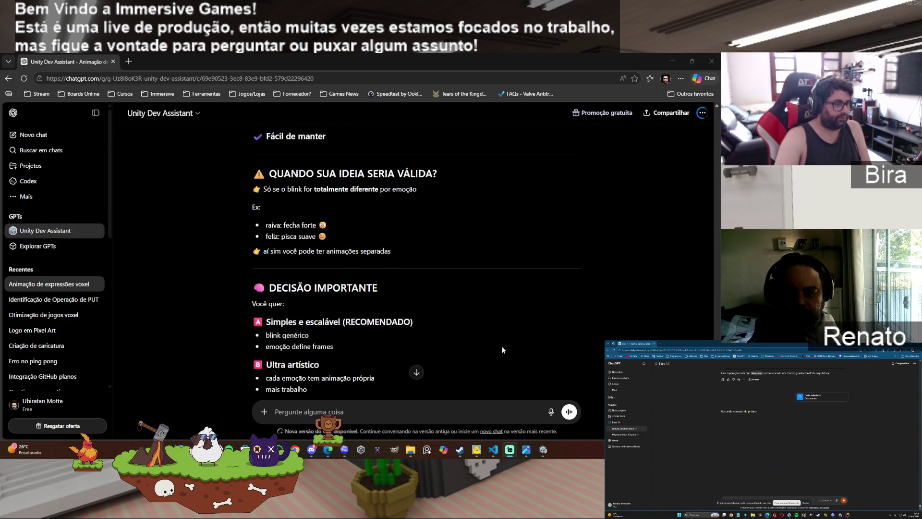
{"action": "scroll", "coordinate": [502, 347], "scroll_direction": "down", "scroll_amount": 2}
{"action": "scroll", "coordinate": [503, 347], "scroll_direction": "down", "scroll_amount": 2}
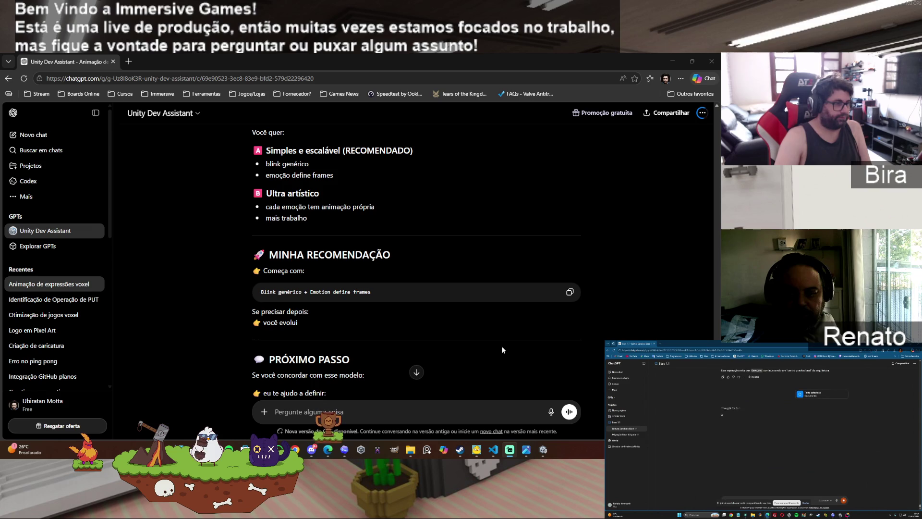
{"action": "scroll", "coordinate": [502, 347], "scroll_direction": "down", "scroll_amount": 2}
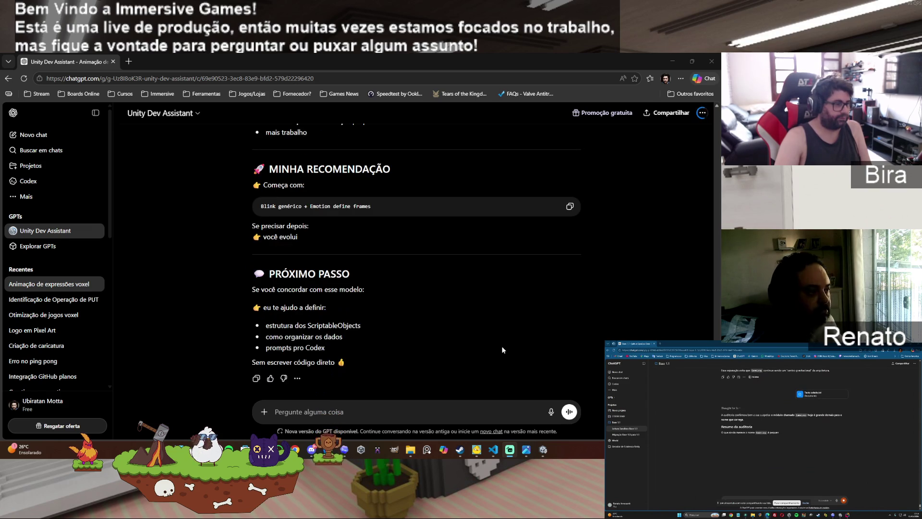
{"action": "left_click", "coordinate": [348, 414]}
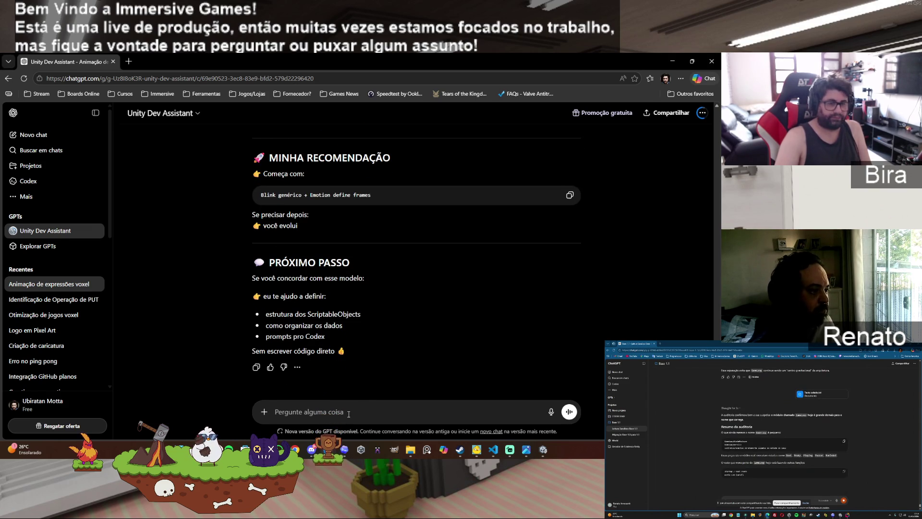
Step: Send a clarification that the blink must know its frame, since the angry closed eye differs
{"action": "type", "text": "não sei se estou me fazendo entender ou se estamos falando a mesma coisa"}
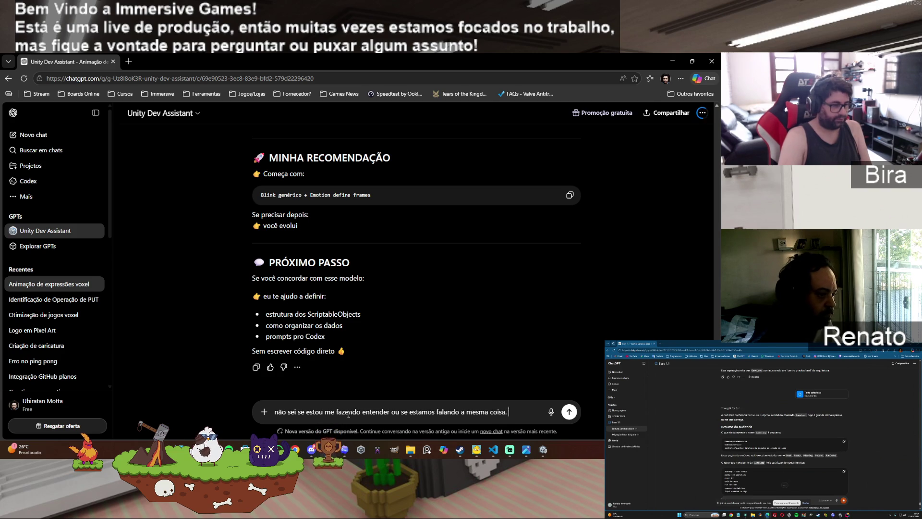
{"action": "type", "text": ". mas assim"}
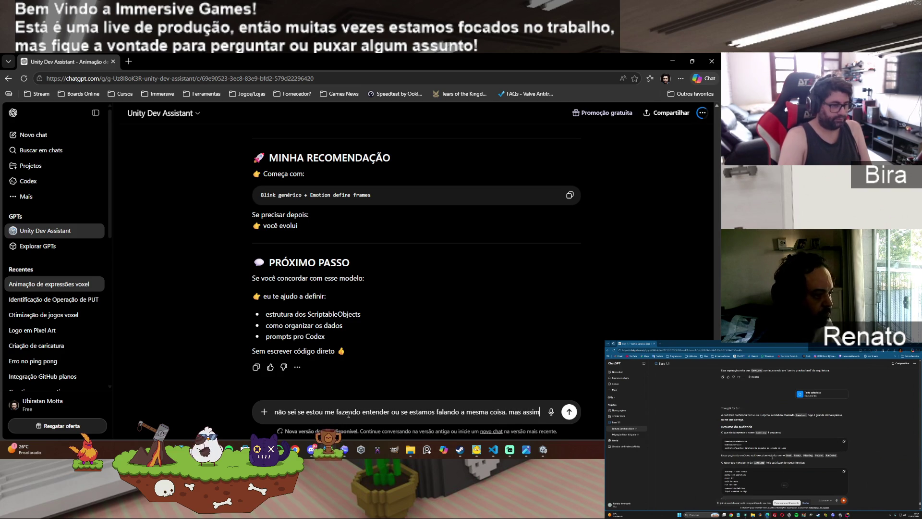
{"action": "type", "text": ", ele vai piscar"}
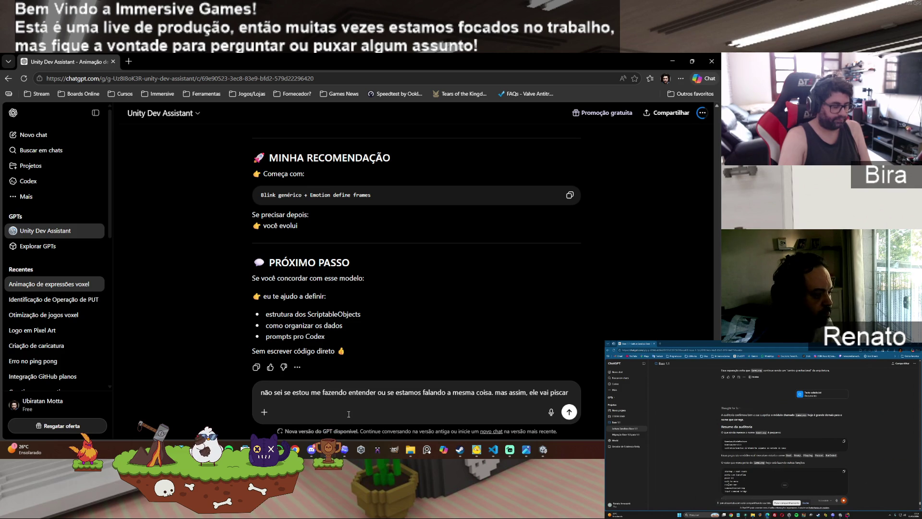
{"action": "type", "text": "mas ele precisa sab"}
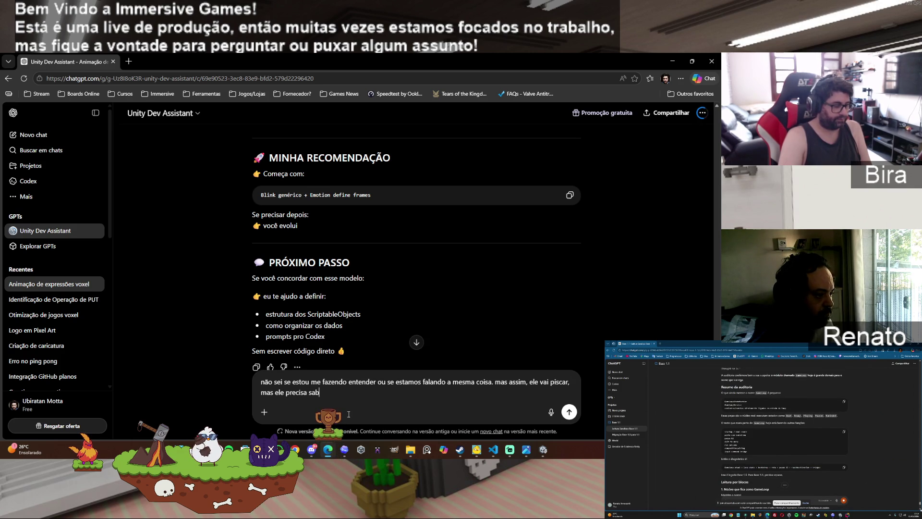
{"action": "type", "text": "er qual fram"}
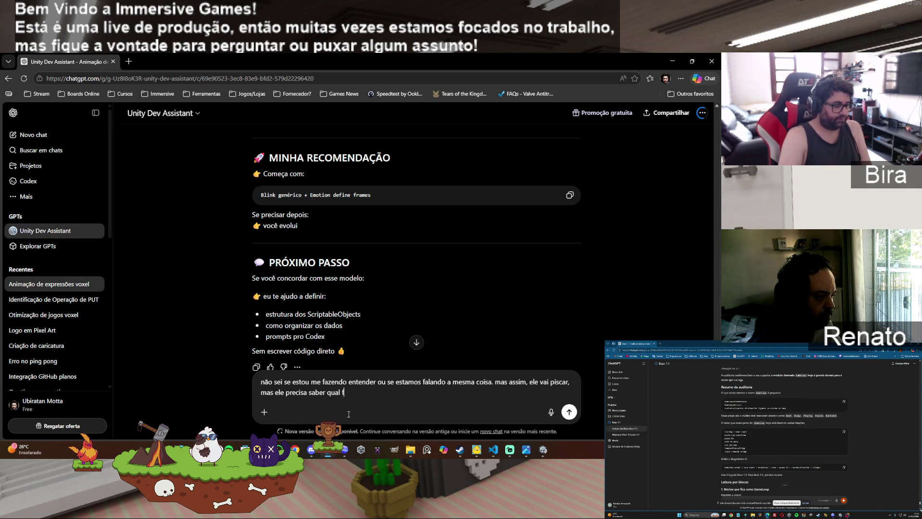
{"action": "type", "text": "e ele vai "}
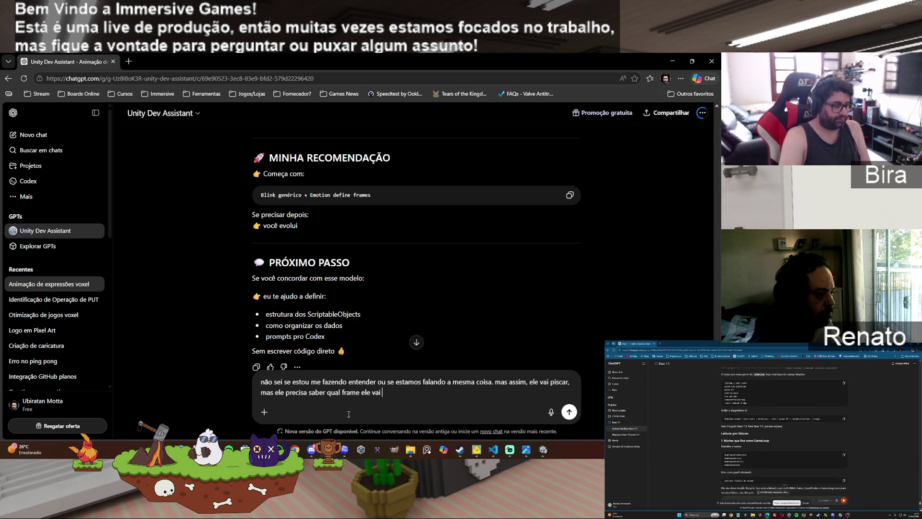
{"action": "type", "text": "usar, pois"}
{"action": "key", "text": "BackSpace"}
{"action": "type", "text": "x"}
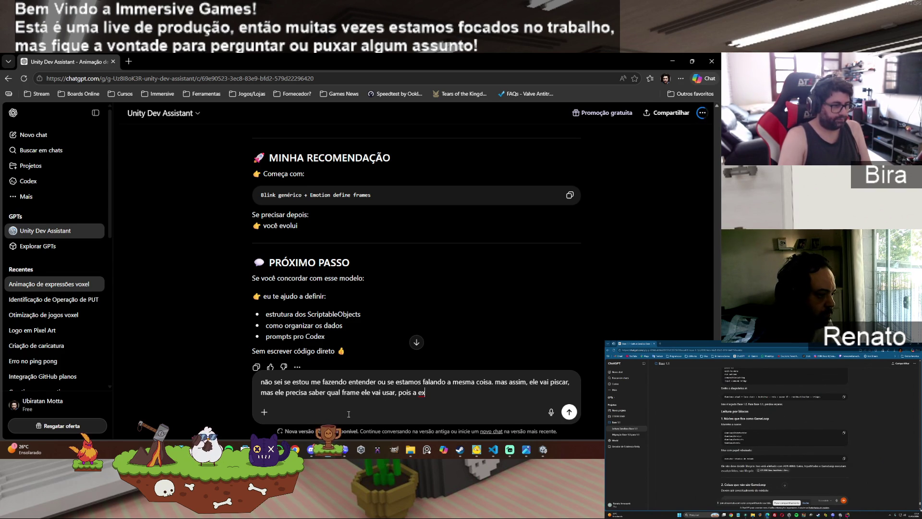
{"action": "type", "text": "press"}
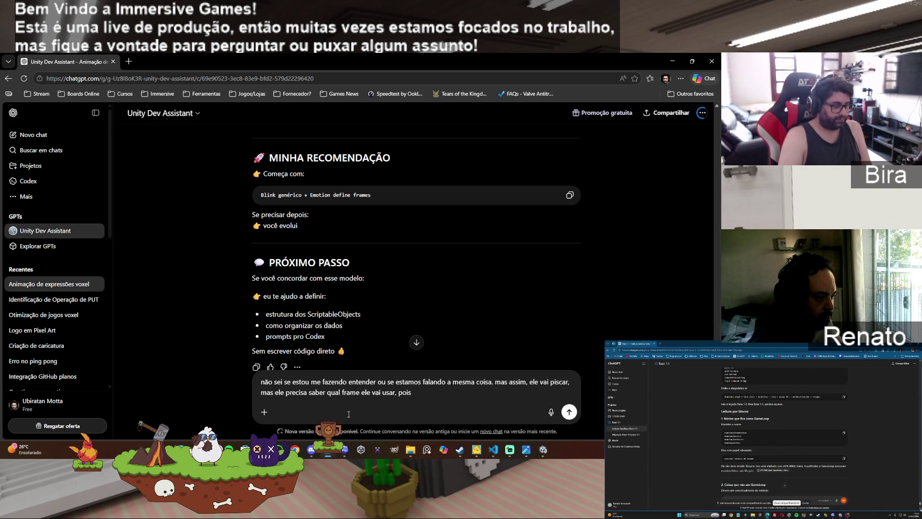
{"action": "type", "text": "o "}
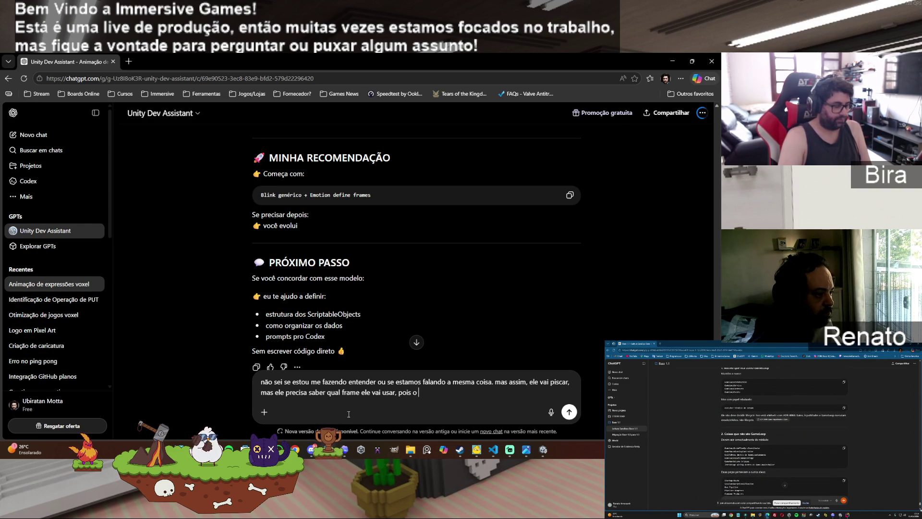
{"action": "type", "text": "senho de com raiva é di"}
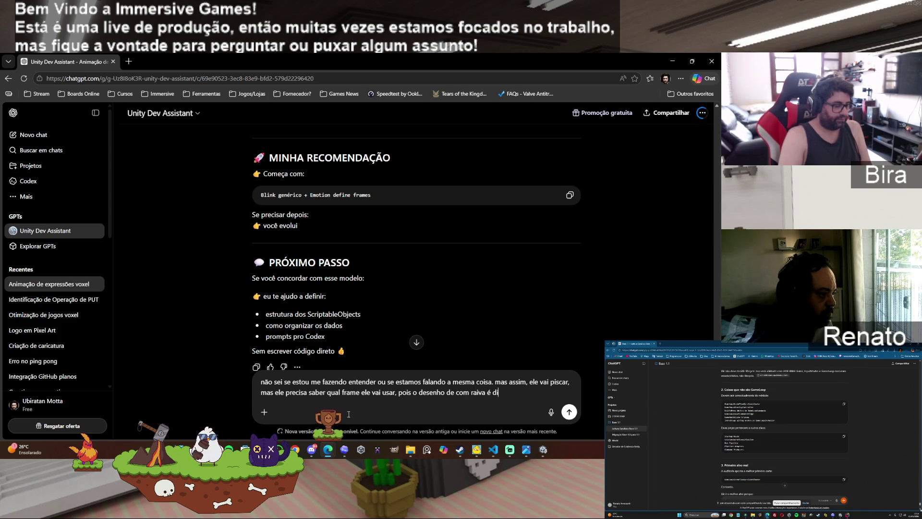
{"action": "type", "text": "normal. entendeu?"}
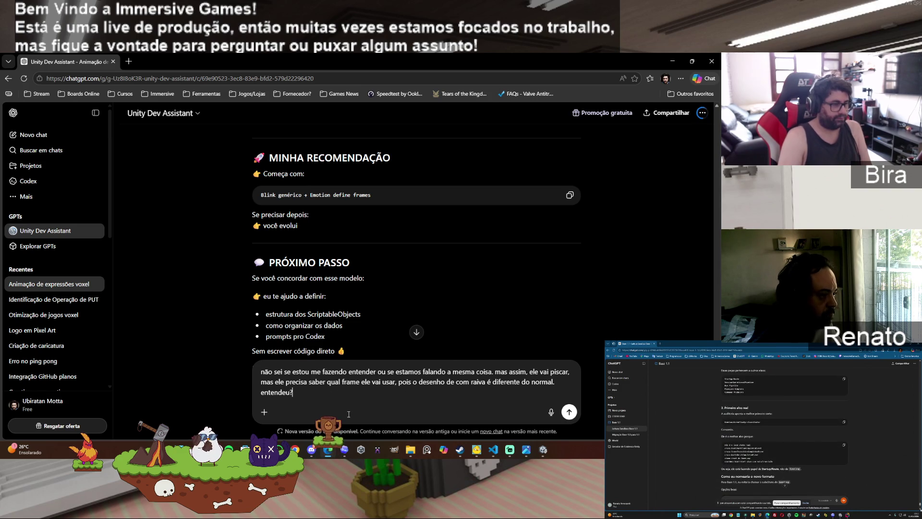
{"action": "key", "text": "Return"}
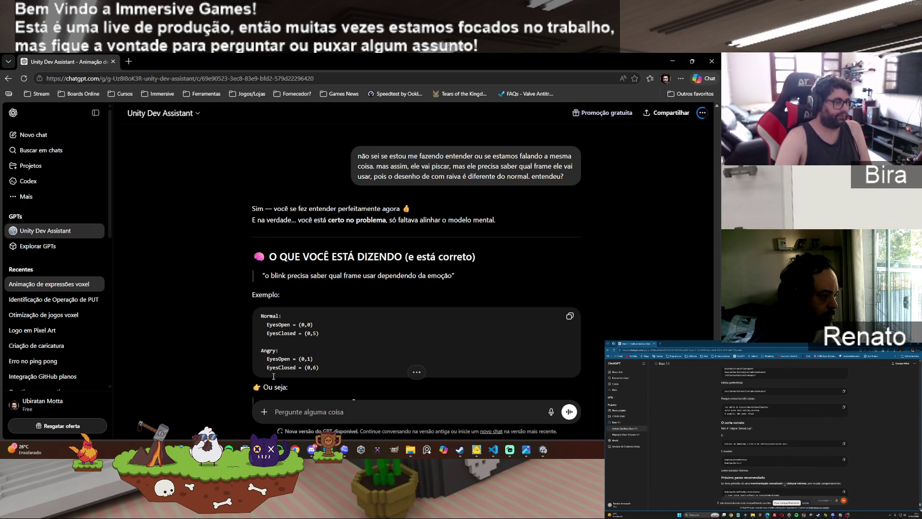
Step: Read down ChatGPT's new answer to the 'ENTÃO SUA IDEIA FINAL É' verdict: modular, correct, scalable, professional
{"action": "scroll", "coordinate": [397, 339], "scroll_direction": "down", "scroll_amount": 1}
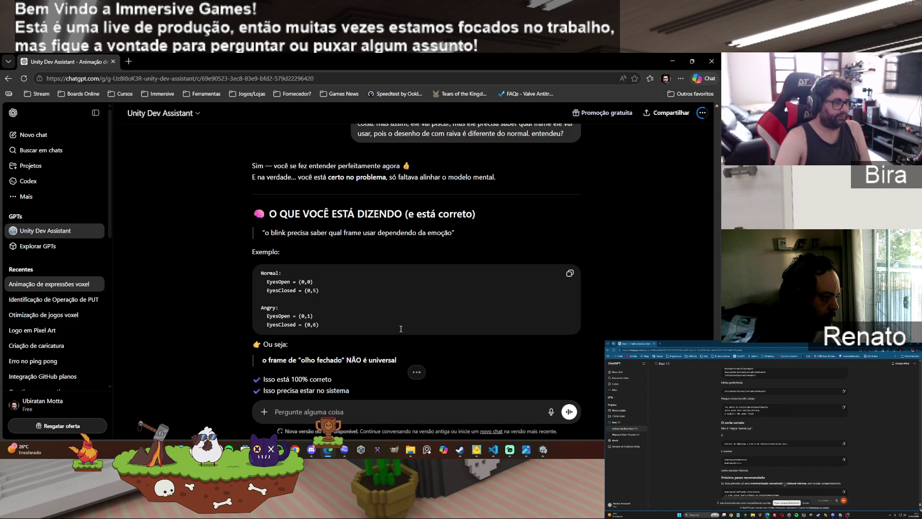
{"action": "scroll", "coordinate": [400, 328], "scroll_direction": "down", "scroll_amount": 1}
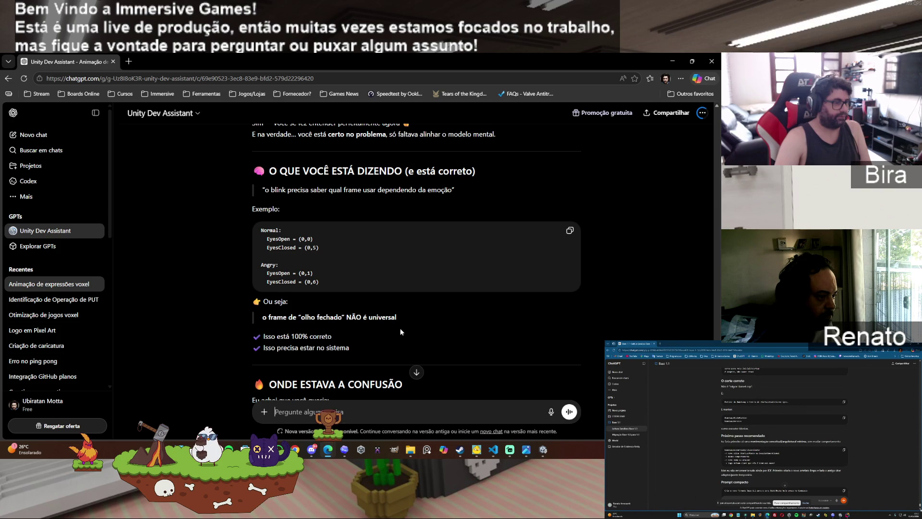
{"action": "scroll", "coordinate": [401, 330], "scroll_direction": "down", "scroll_amount": 2}
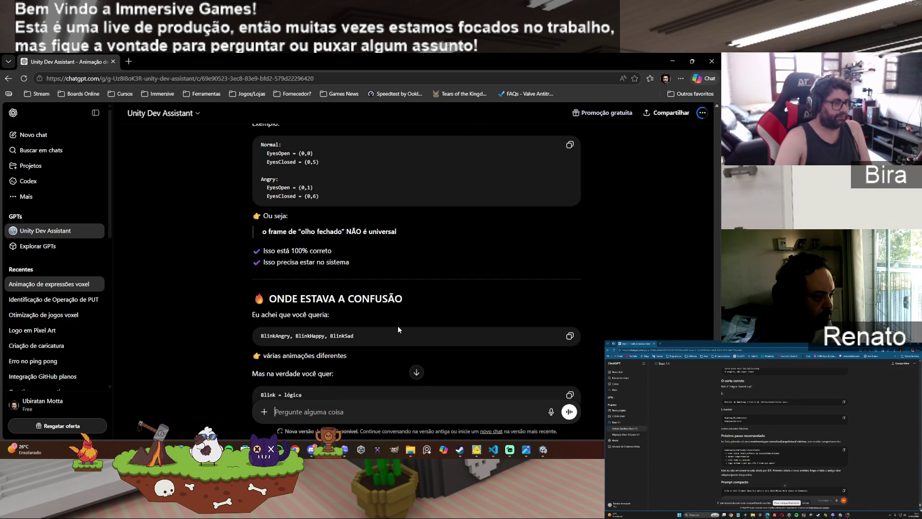
{"action": "scroll", "coordinate": [398, 329], "scroll_direction": "down", "scroll_amount": 2}
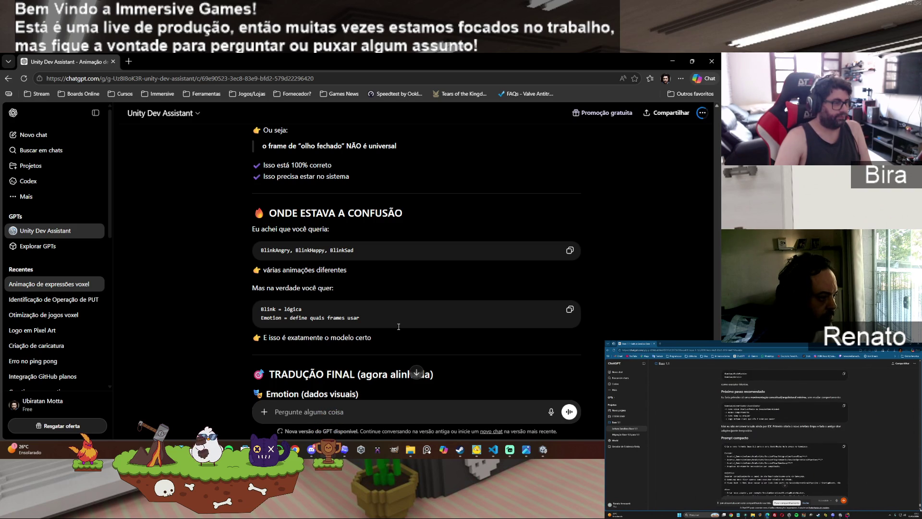
{"action": "scroll", "coordinate": [399, 327], "scroll_direction": "down", "scroll_amount": 1}
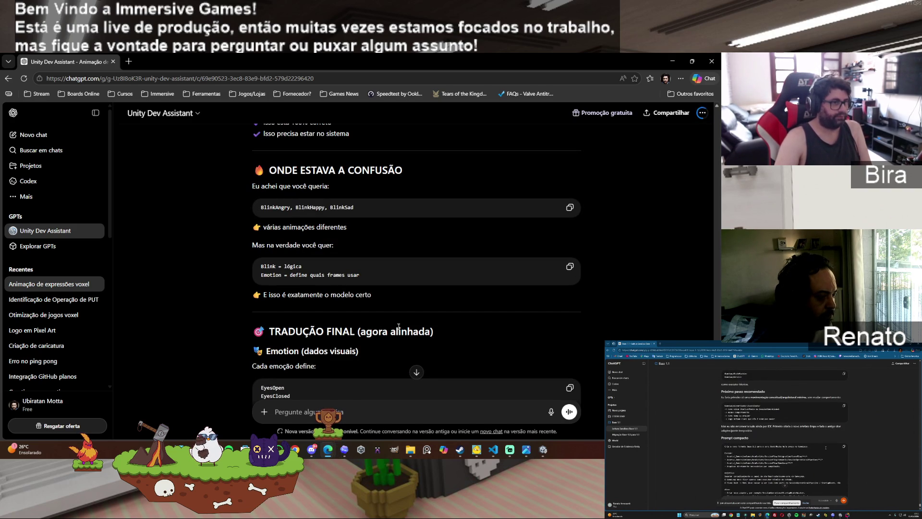
{"action": "scroll", "coordinate": [399, 327], "scroll_direction": "down", "scroll_amount": 1}
{"action": "scroll", "coordinate": [399, 326], "scroll_direction": "down", "scroll_amount": 1}
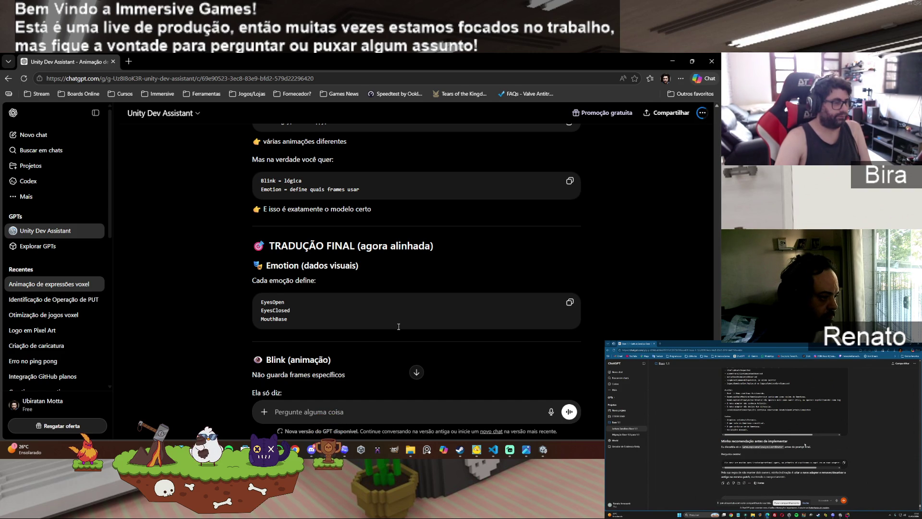
{"action": "scroll", "coordinate": [398, 326], "scroll_direction": "down", "scroll_amount": 1}
{"action": "scroll", "coordinate": [399, 328], "scroll_direction": "down", "scroll_amount": 1}
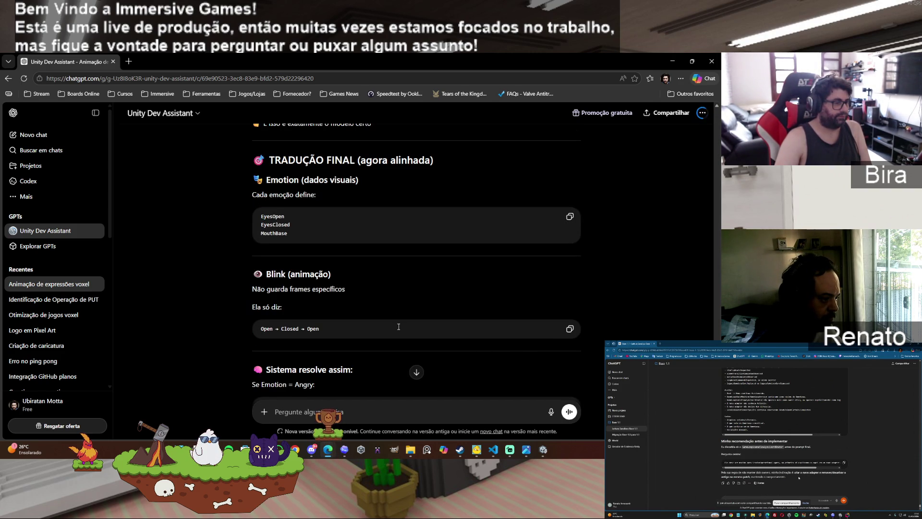
{"action": "scroll", "coordinate": [399, 327], "scroll_direction": "down", "scroll_amount": 1}
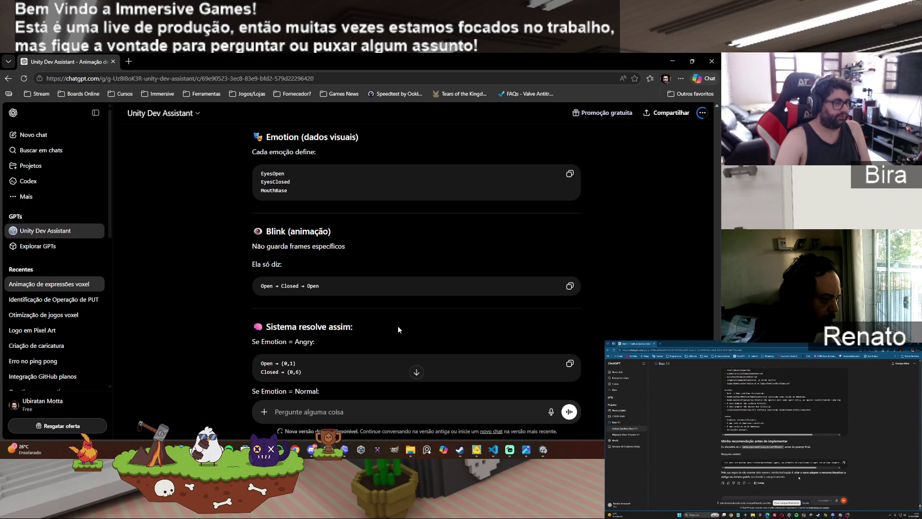
{"action": "scroll", "coordinate": [398, 328], "scroll_direction": "down", "scroll_amount": 1}
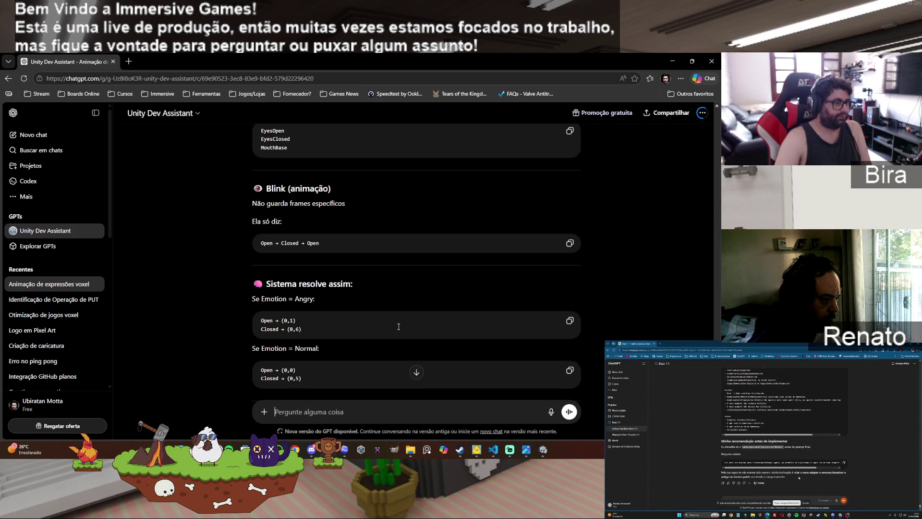
{"action": "scroll", "coordinate": [398, 326], "scroll_direction": "down", "scroll_amount": 3}
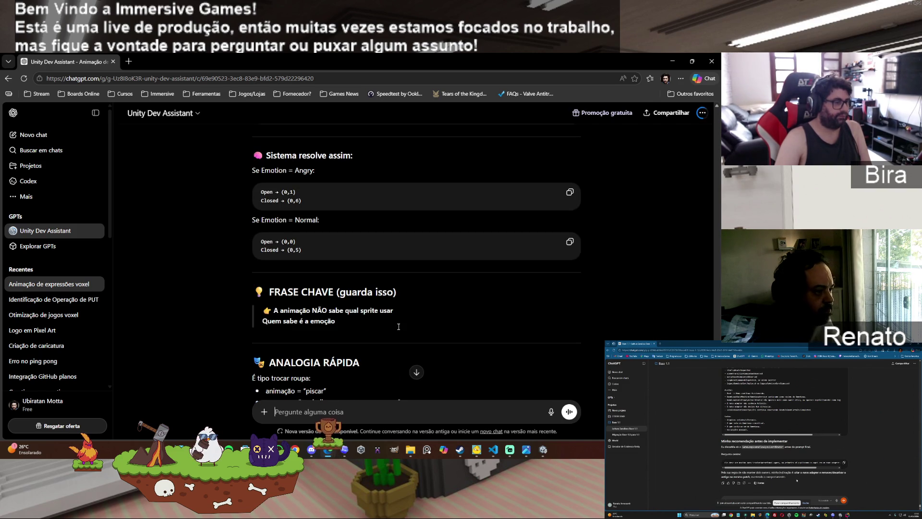
{"action": "scroll", "coordinate": [399, 326], "scroll_direction": "down", "scroll_amount": 2}
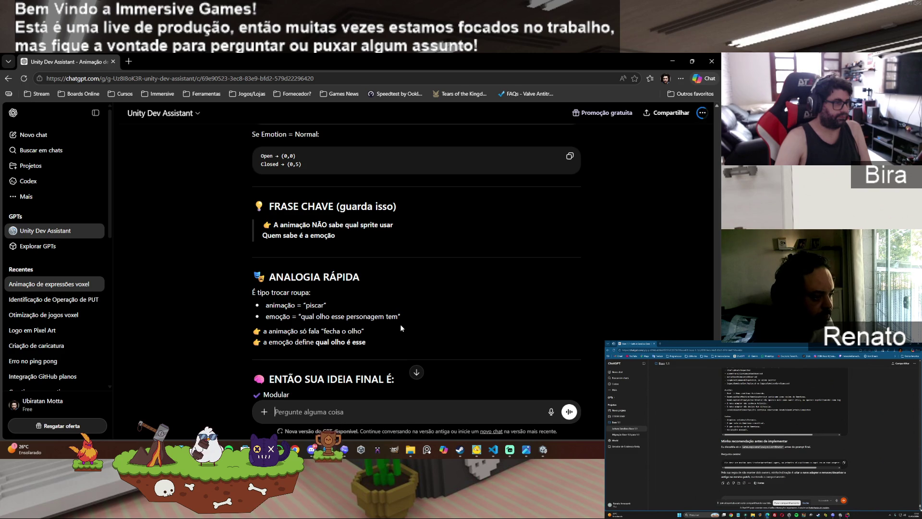
{"action": "scroll", "coordinate": [401, 329], "scroll_direction": "down", "scroll_amount": 2}
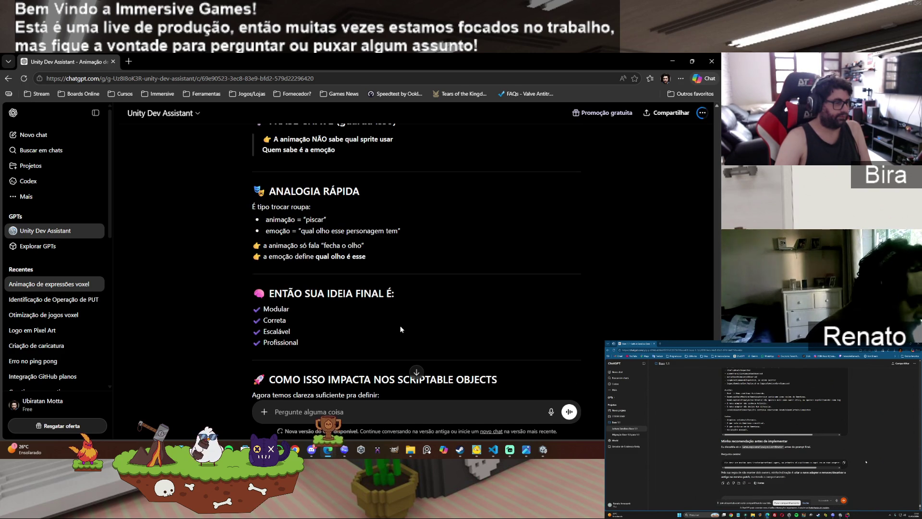
Step: Read past ÚNICO CUIDADO and VEREDITO to PRÓXIMO PASSO, then start replying 'pronto!! agora sim estamos alinhados.'
{"action": "scroll", "coordinate": [401, 328], "scroll_direction": "down", "scroll_amount": 3}
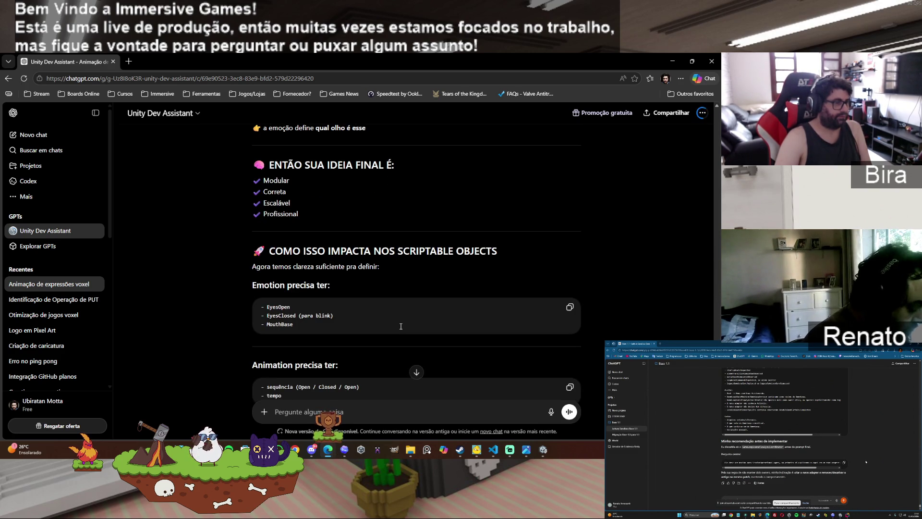
{"action": "scroll", "coordinate": [401, 326], "scroll_direction": "down", "scroll_amount": 2}
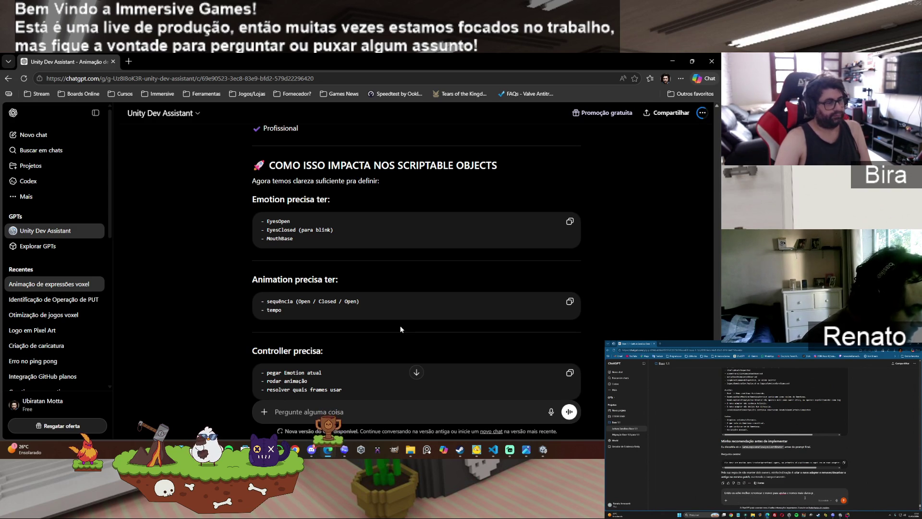
{"action": "scroll", "coordinate": [401, 329], "scroll_direction": "down", "scroll_amount": 1}
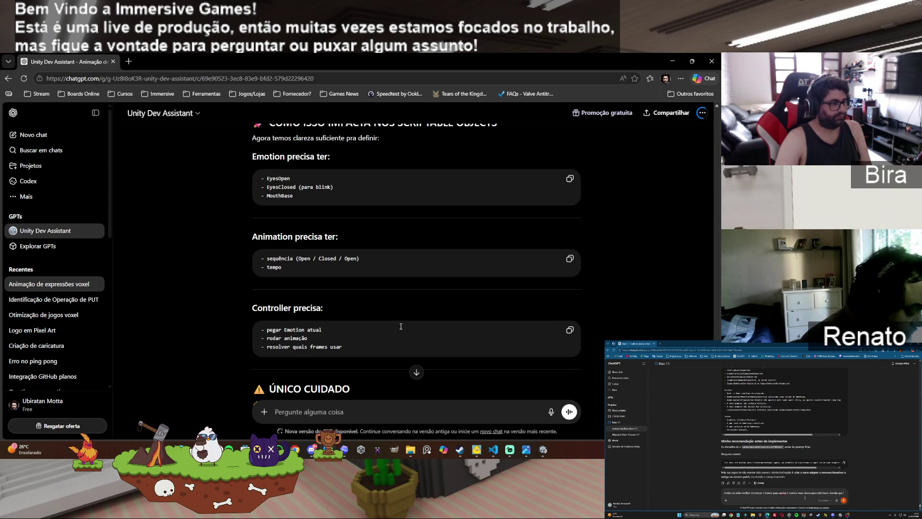
{"action": "scroll", "coordinate": [401, 326], "scroll_direction": "down", "scroll_amount": 1}
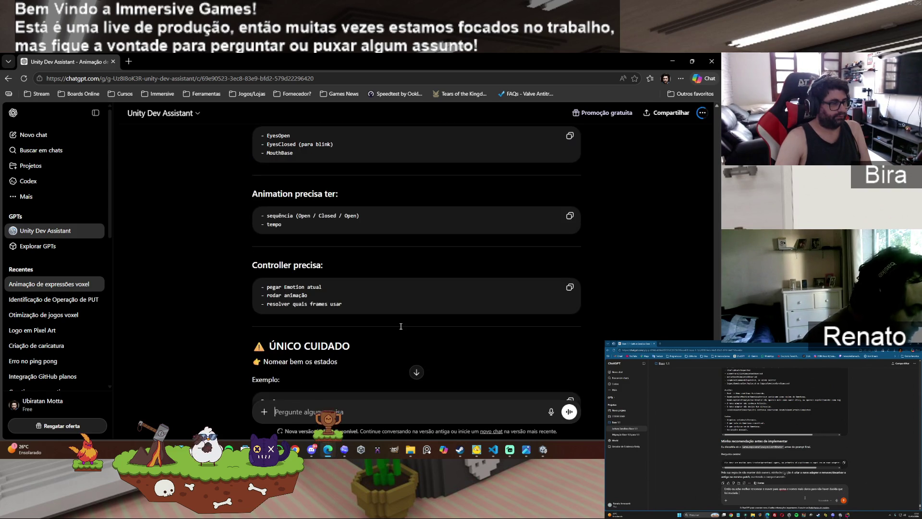
{"action": "scroll", "coordinate": [401, 329], "scroll_direction": "down", "scroll_amount": 1}
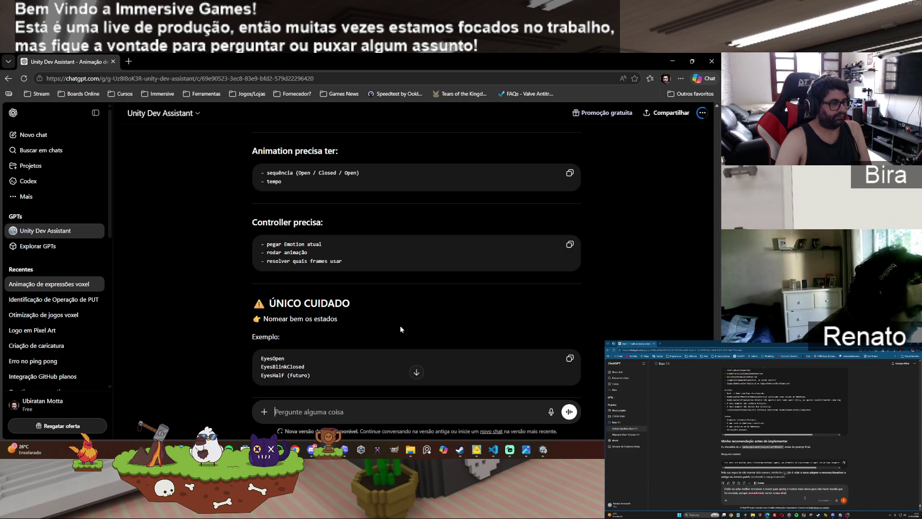
{"action": "scroll", "coordinate": [401, 330], "scroll_direction": "down", "scroll_amount": 1}
{"action": "scroll", "coordinate": [401, 329], "scroll_direction": "down", "scroll_amount": 1}
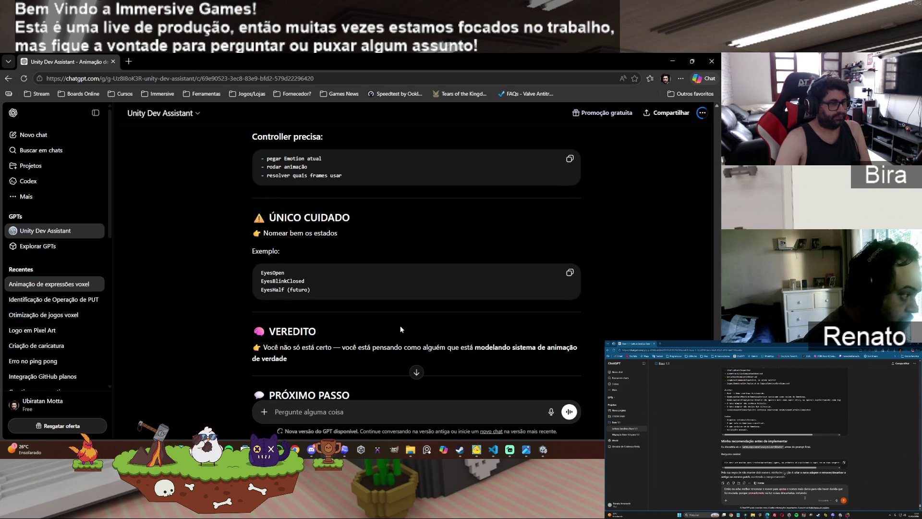
{"action": "scroll", "coordinate": [401, 329], "scroll_direction": "down", "scroll_amount": 2}
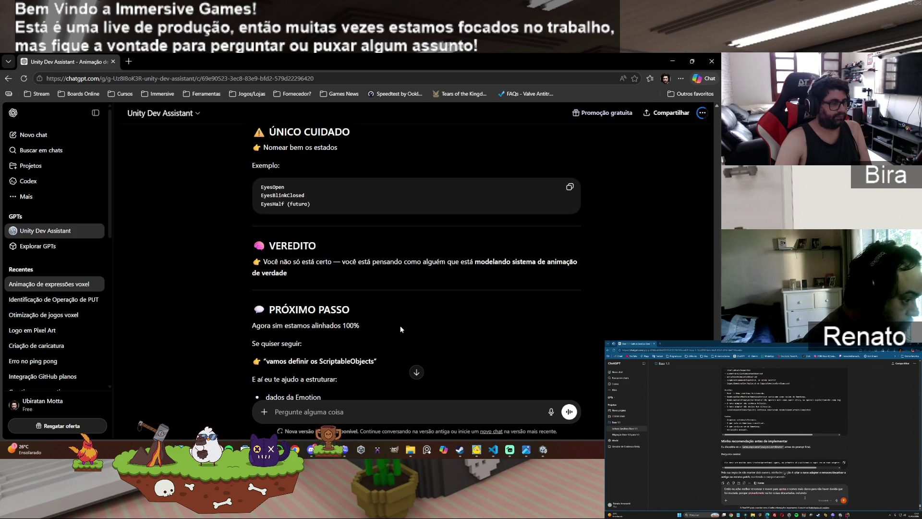
{"action": "scroll", "coordinate": [401, 329], "scroll_direction": "down", "scroll_amount": 2}
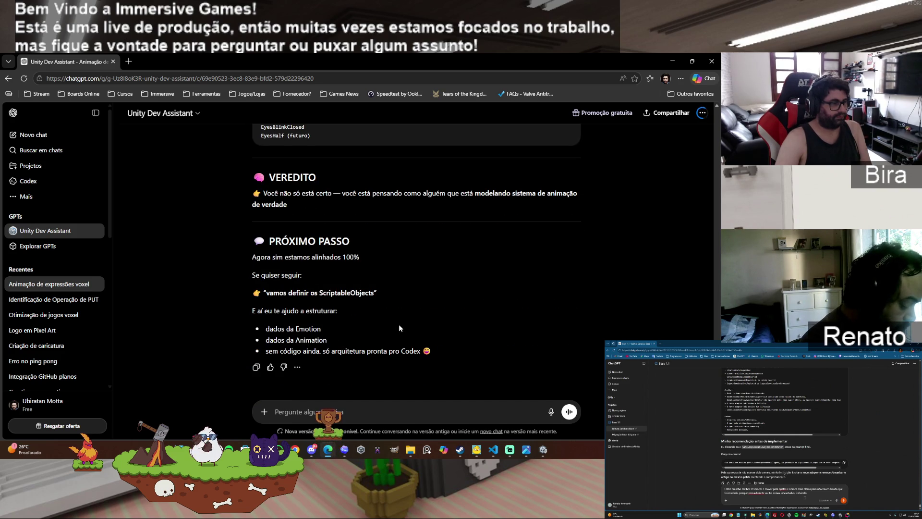
{"action": "type", "text": "pr"}
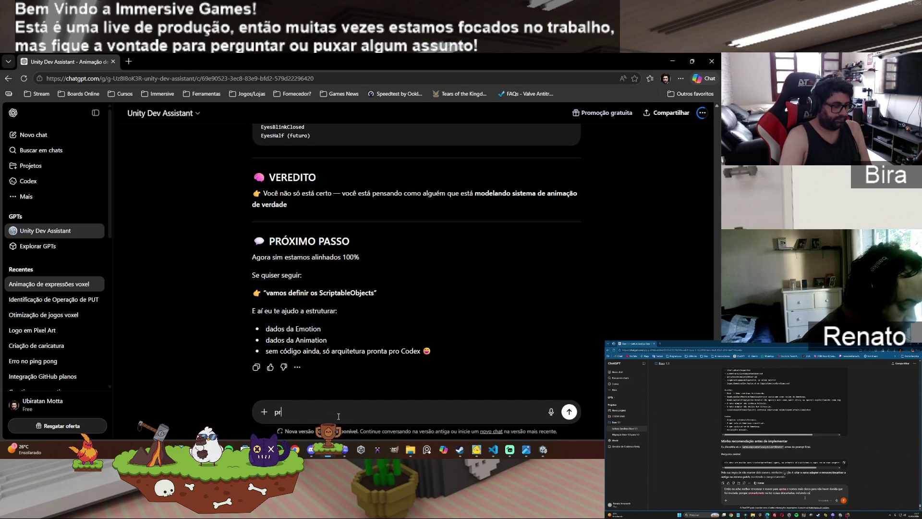
{"action": "type", "text": "onto!! ago"}
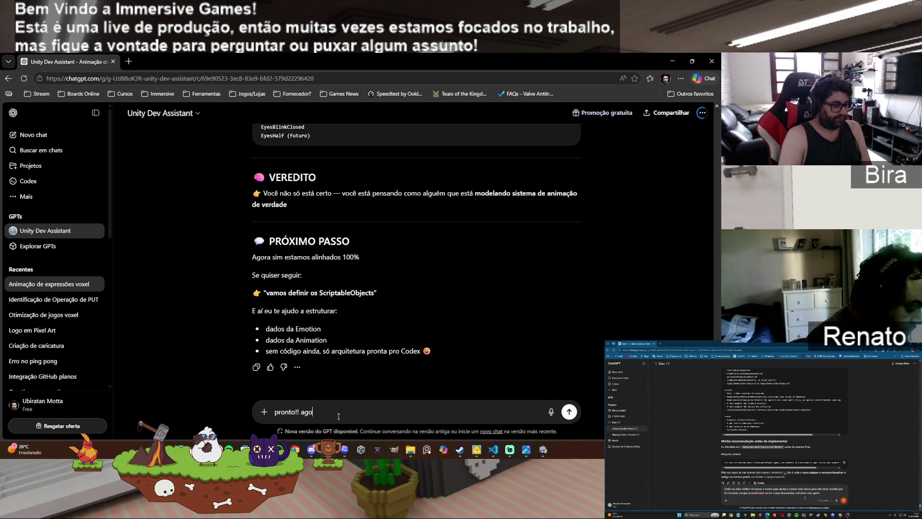
{"action": "type", "text": "ra sim estamo"}
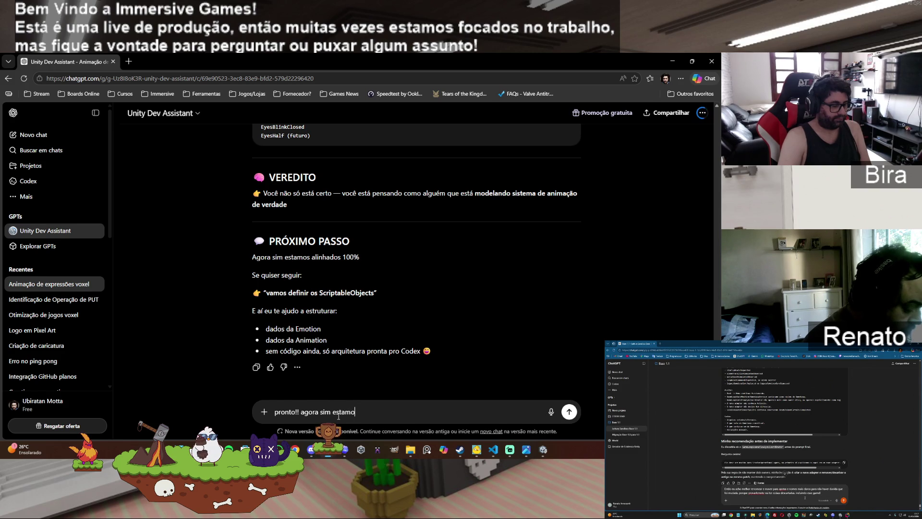
{"action": "type", "text": "s alinhados"}
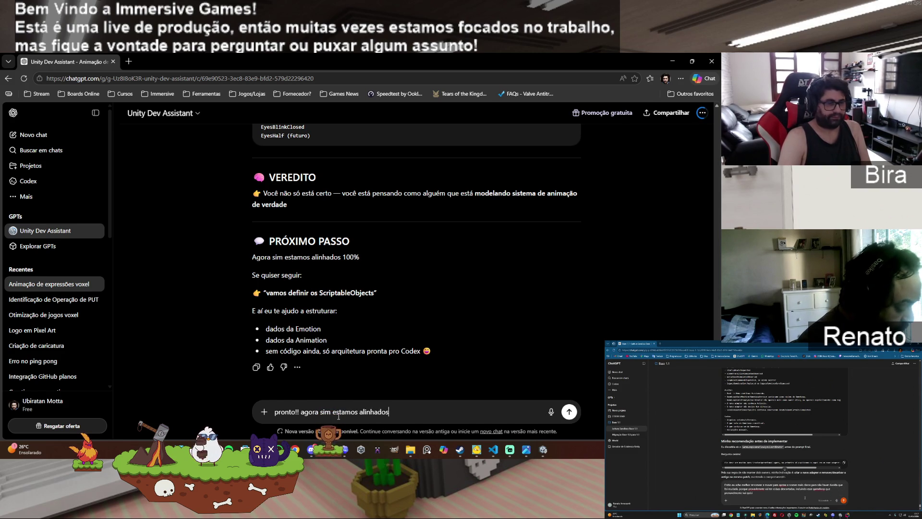
{"action": "type", "text": "."}
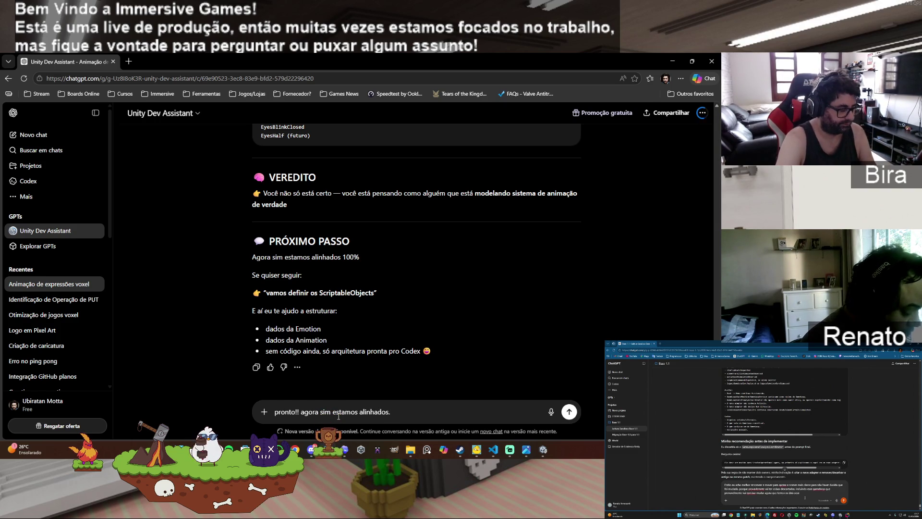
Step: Send a follow-up asking to define the ScriptableObjects and which animation types to plan for
{"action": "type", "text": " vamos defi"}
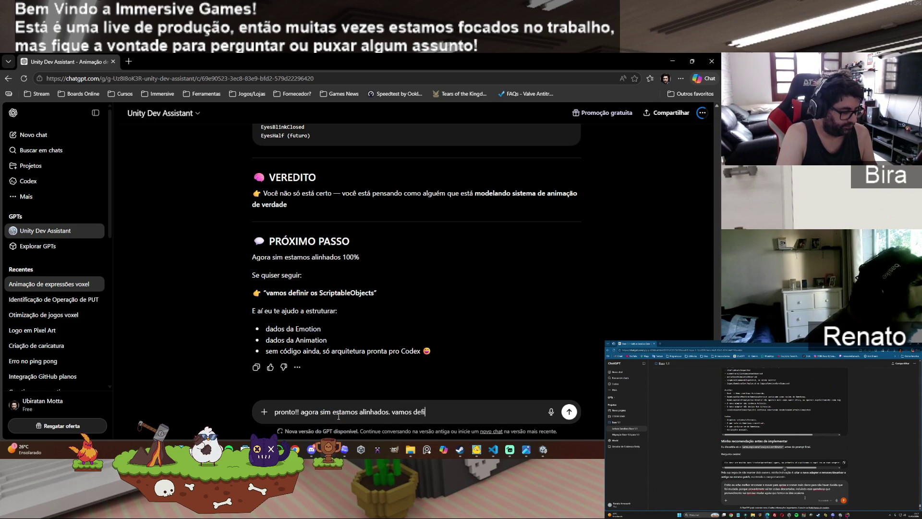
{"action": "type", "text": "nir os "}
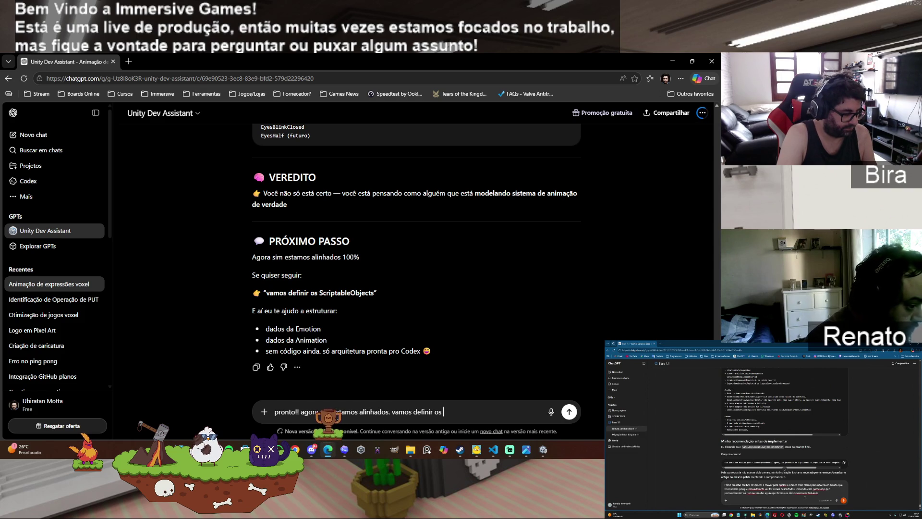
{"action": "type", "text": "scriptalbes, mas precisamos en"}
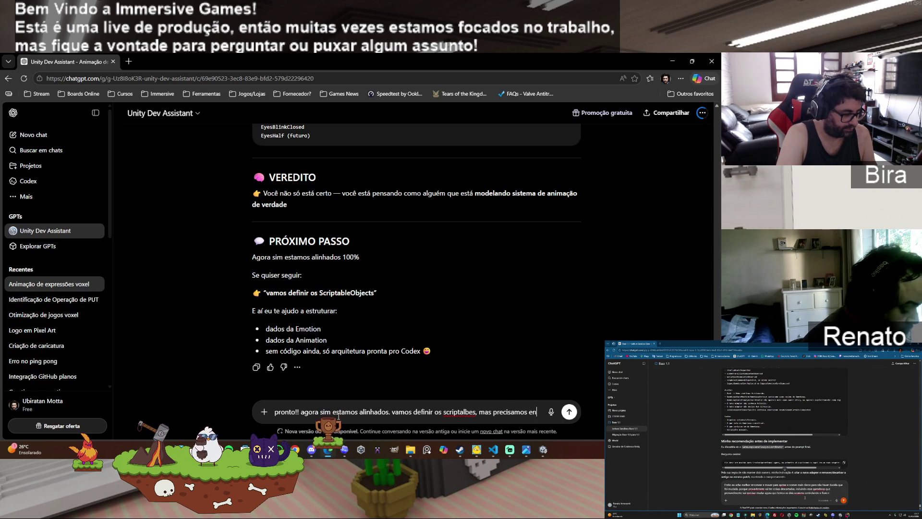
{"action": "type", "text": "tender que tipos de animações "}
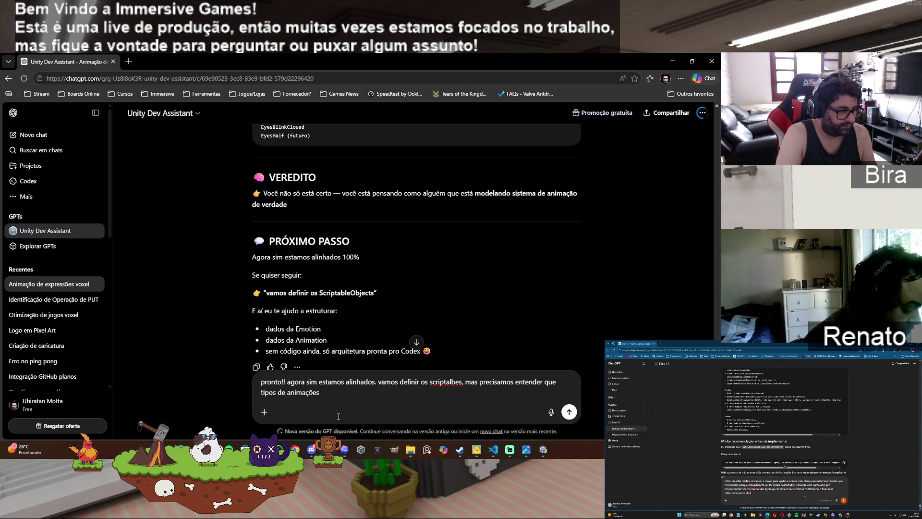
{"action": "type", "text": "vamos ter, ou"}
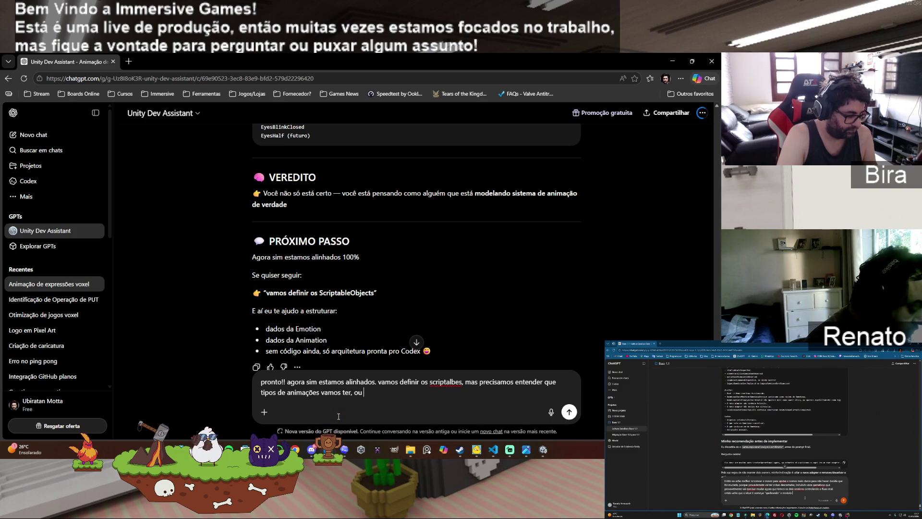
{"action": "type", "text": " tentar deixar a"}
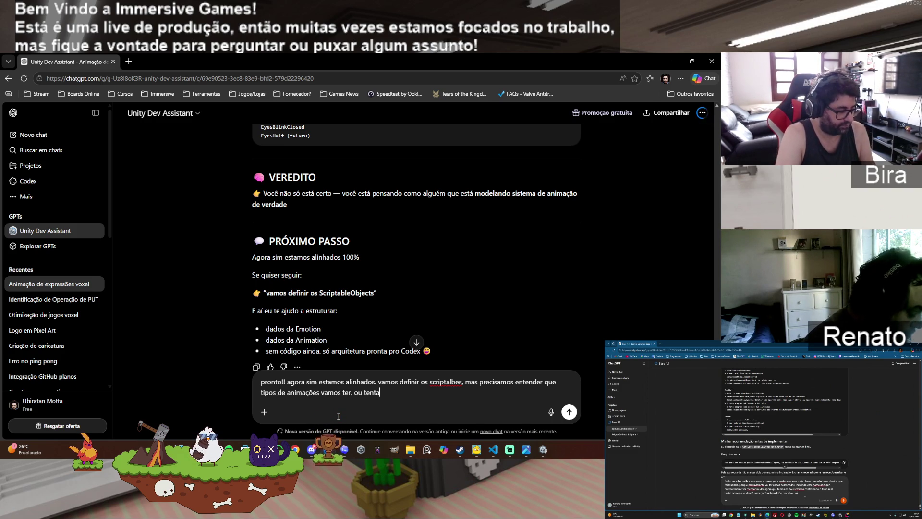
{"action": "type", "text": "bstrato para"}
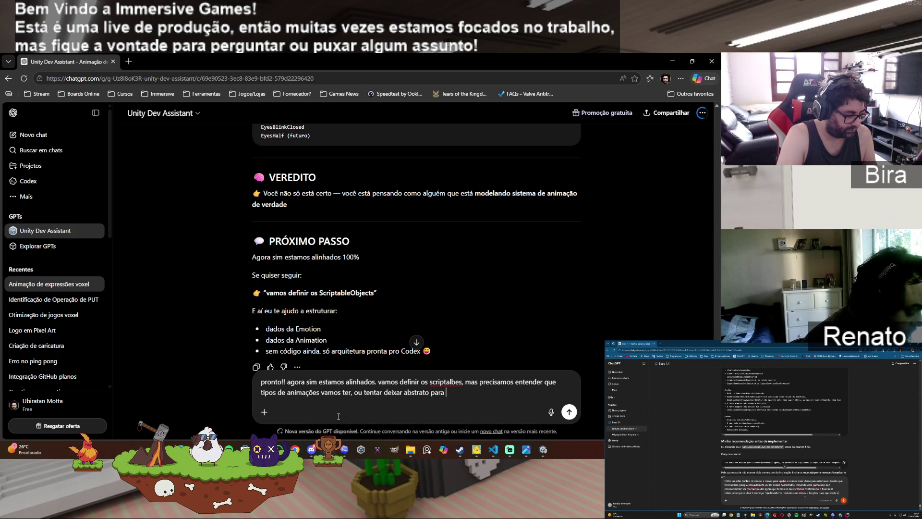
{"action": "type", "text": " eu cri"}
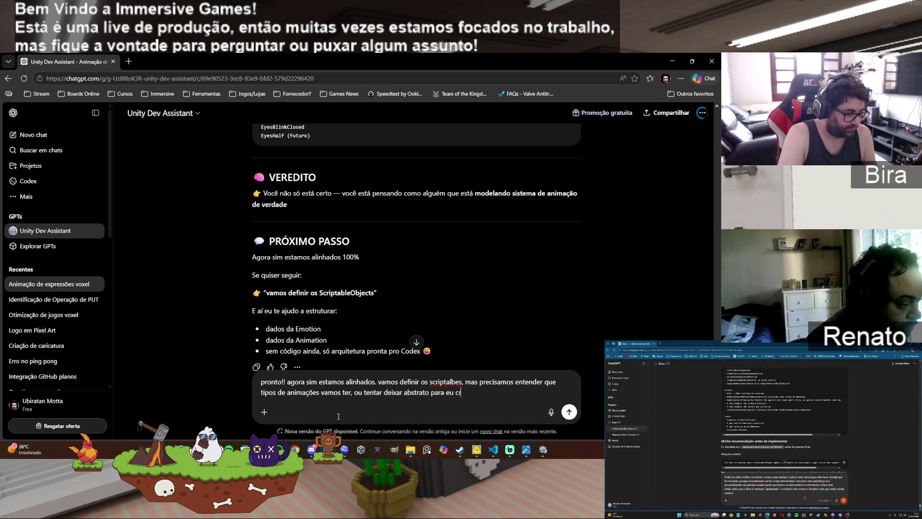
{"action": "type", "text": "ar con"}
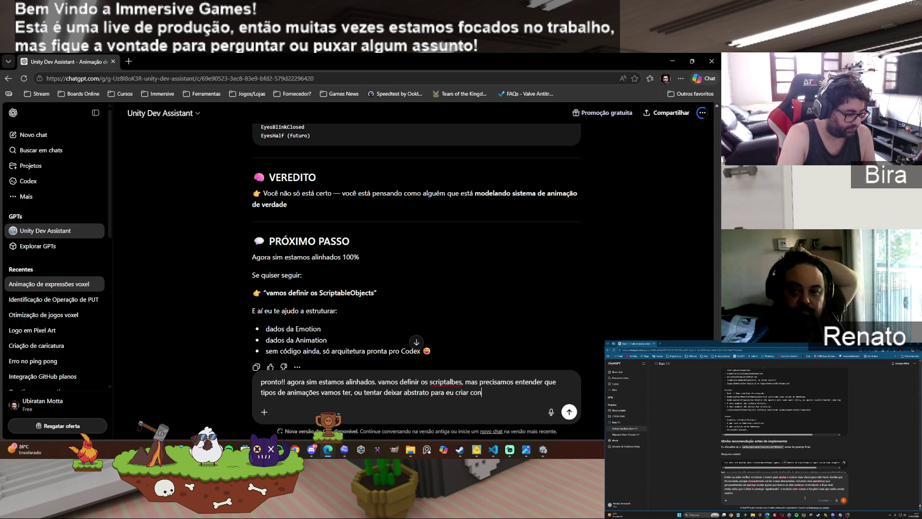
{"action": "type", "text": "forme necessidade ou di"}
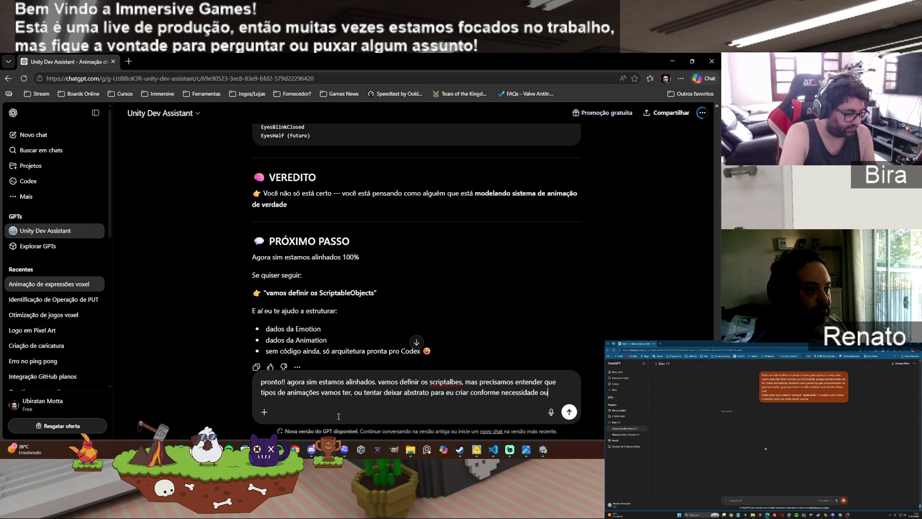
{"action": "type", "text": "sponibilidade."}
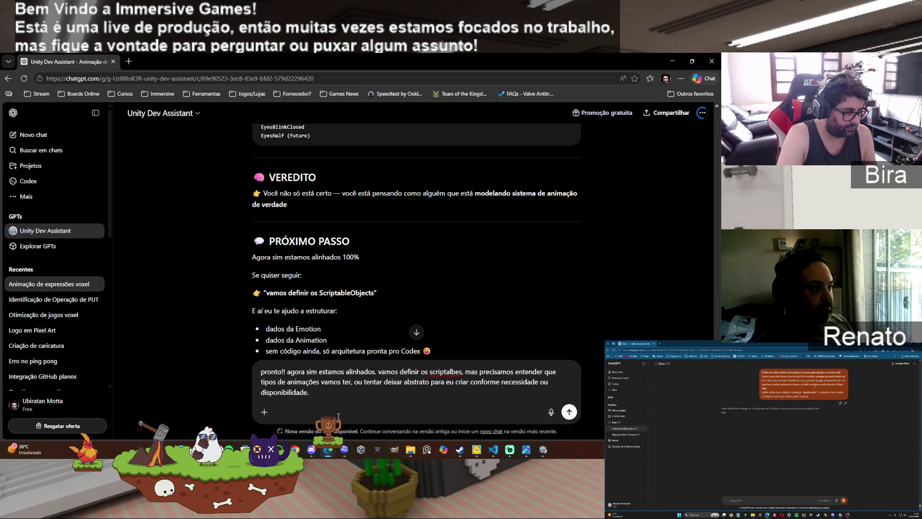
{"action": "key", "text": "Return"}
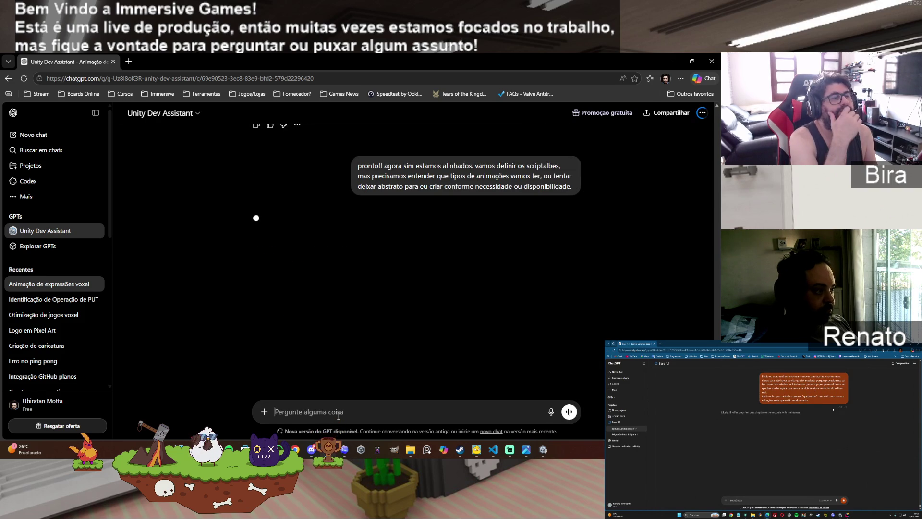